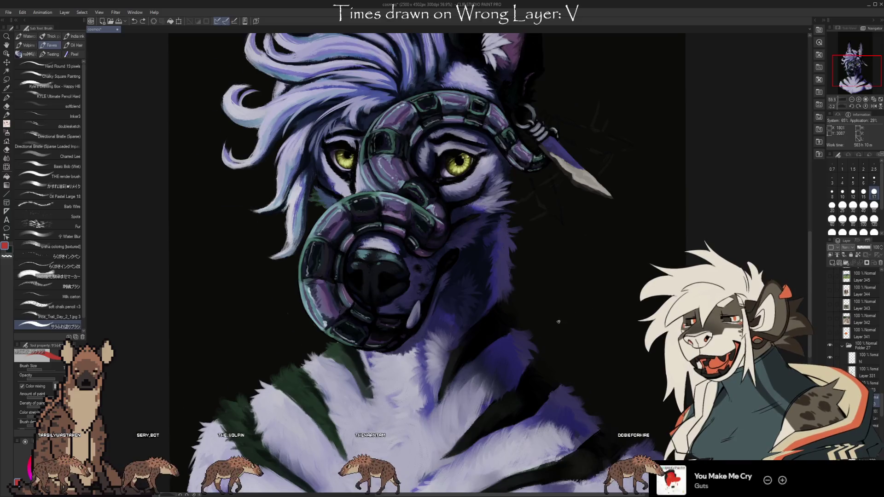
# Step: Zoom in on the snake-muzzled face and sample a purple from the painting
pyautogui.scroll(1, 601, 331)
pyautogui.scroll(1, 602, 335)
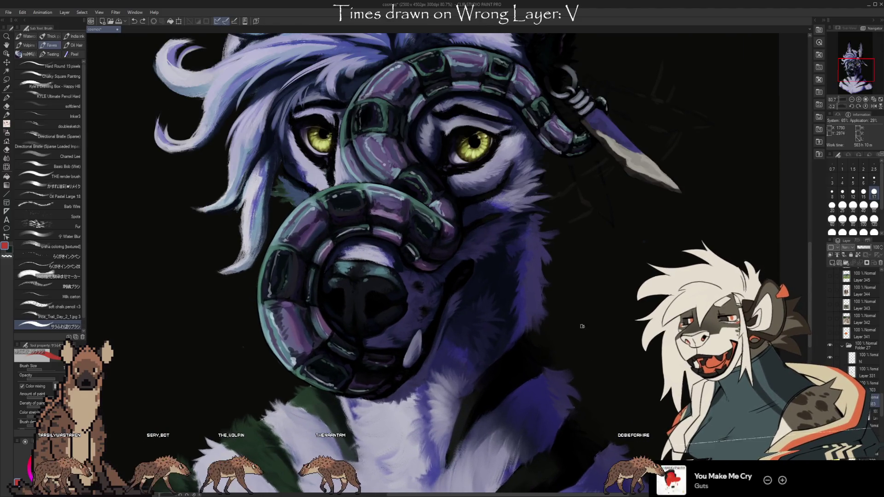
pyautogui.moveTo(584, 312); pyautogui.dragTo(604, 337)
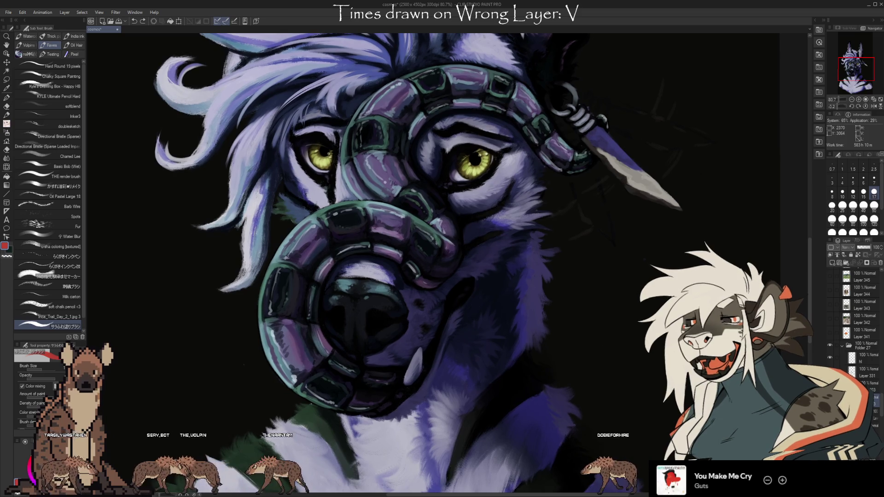
pyautogui.press('i')
pyautogui.click(416, 129)
pyautogui.press('b')
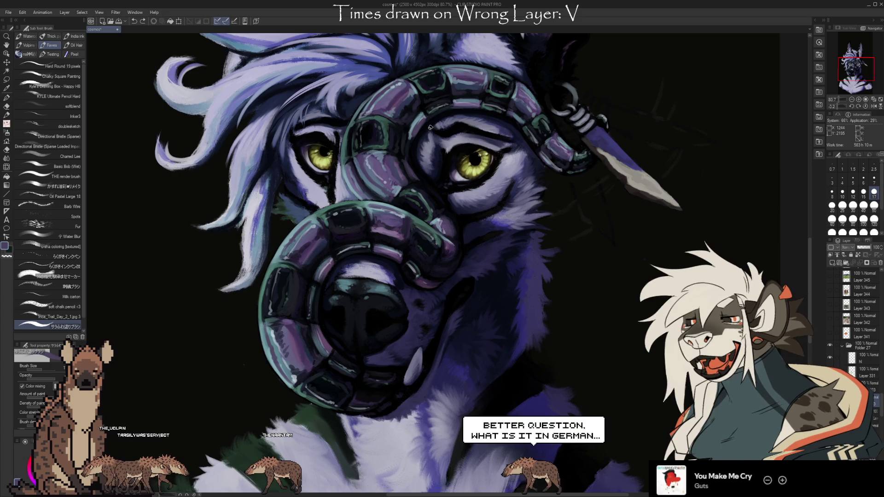
# Step: Recentre the face and pick the pale lavender from the fur as the colour
pyautogui.moveTo(656, 314)
pyautogui.mouseDown()
pyautogui.moveTo(640, 314)
pyautogui.moveTo(641, 351)
pyautogui.mouseUp()
pyautogui.press('i')
pyautogui.press('b')
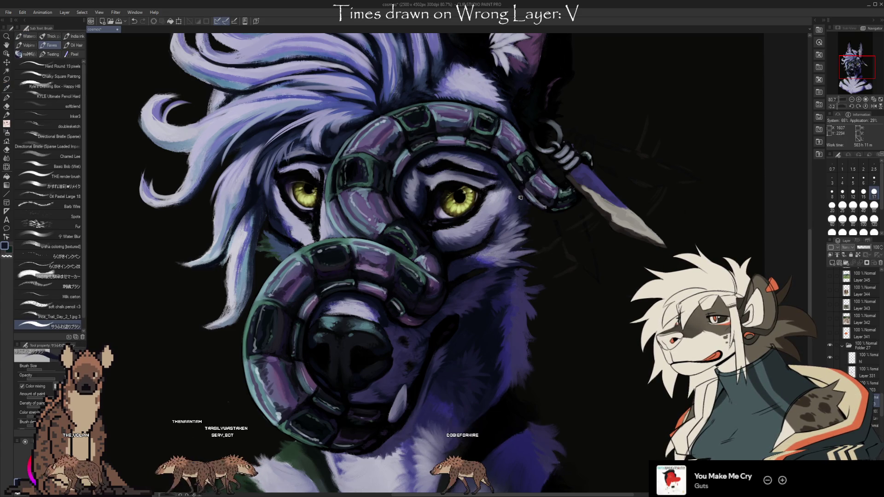
pyautogui.keyDown('alt'); pyautogui.click(510, 184); pyautogui.keyUp('alt')
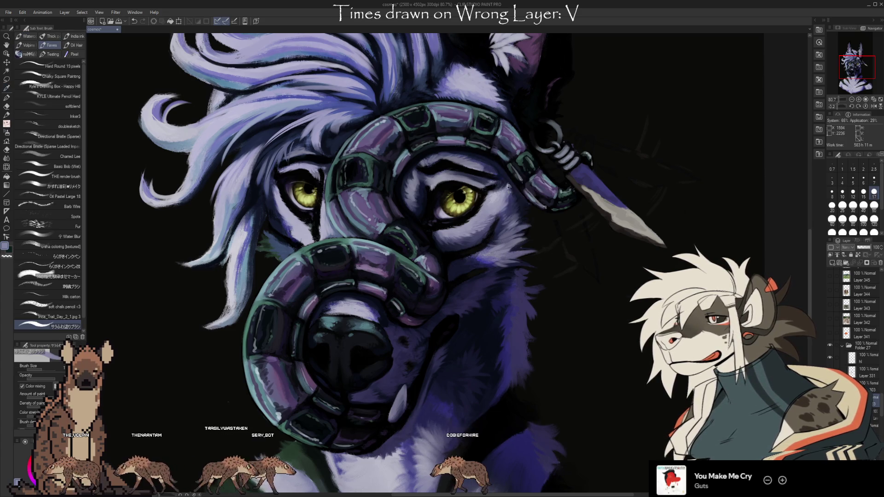
pyautogui.keyDown('alt'); pyautogui.click(500, 195); pyautogui.keyUp('alt')
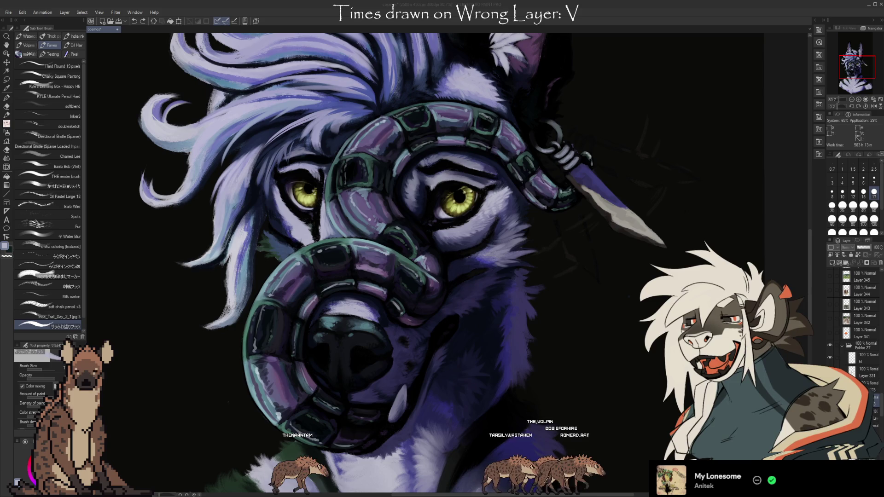
pyautogui.click(640, 228)
pyautogui.keyDown('alt'); pyautogui.click(446, 227); pyautogui.keyUp('alt')
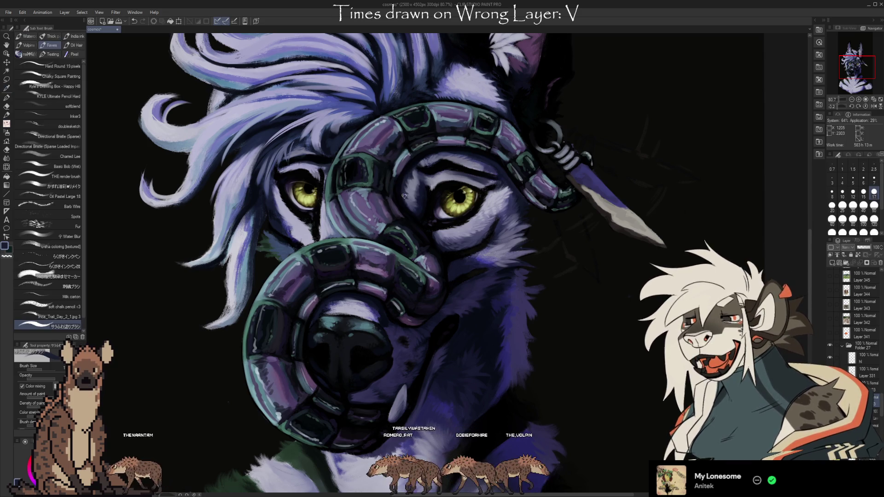
pyautogui.keyDown('alt'); pyautogui.click(421, 168); pyautogui.keyUp('alt')
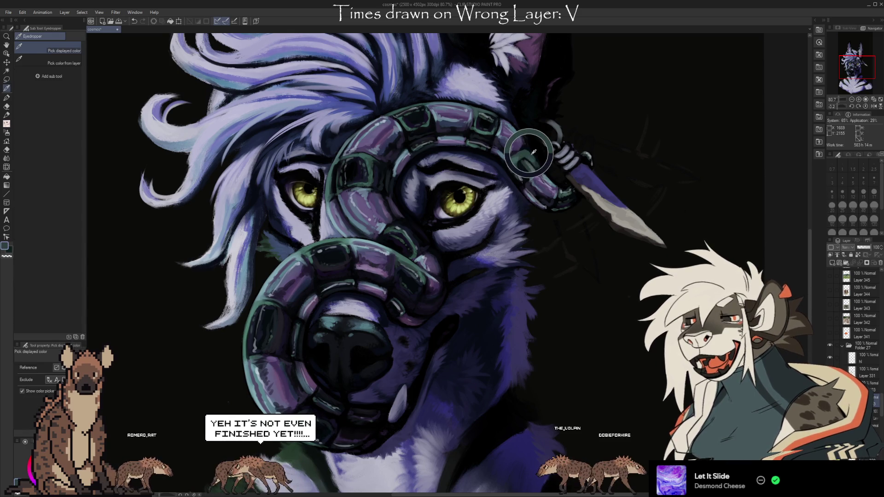
pyautogui.keyDown('alt'); pyautogui.click(456, 163); pyautogui.keyUp('alt')
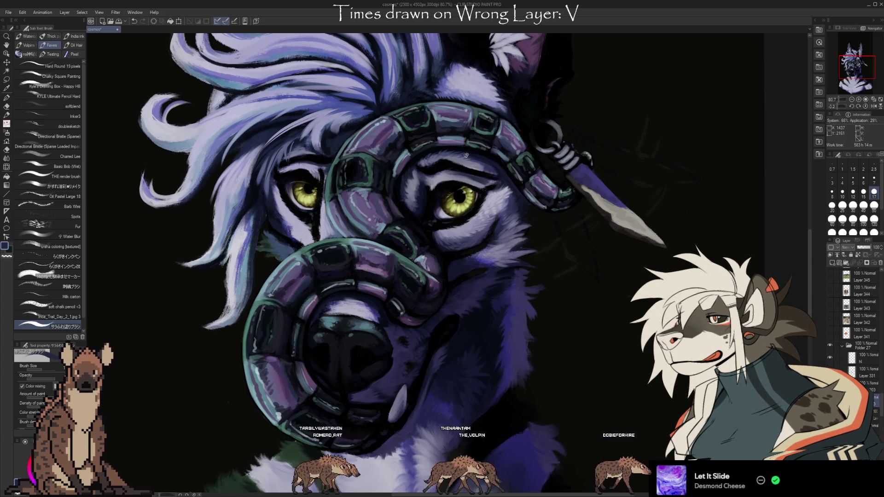
pyautogui.keyDown('alt'); pyautogui.click(489, 163); pyautogui.keyUp('alt')
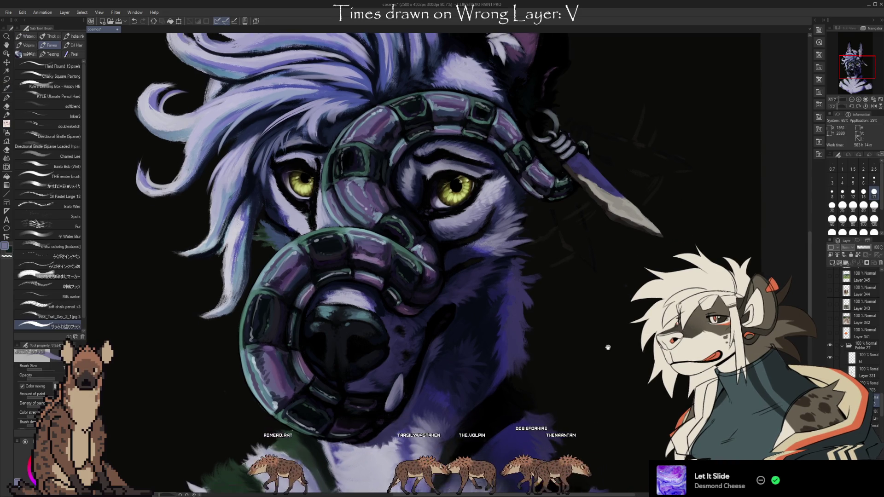
# Step: Sample dark navy and blue-grey tones from the face and snake coil
pyautogui.moveTo(524, 226); pyautogui.dragTo(514, 200)
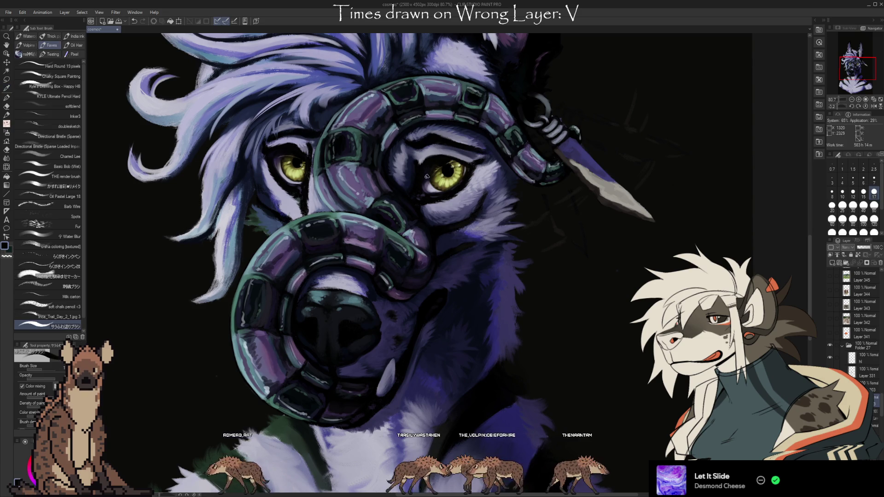
pyautogui.keyDown('alt'); pyautogui.click(408, 186); pyautogui.keyUp('alt')
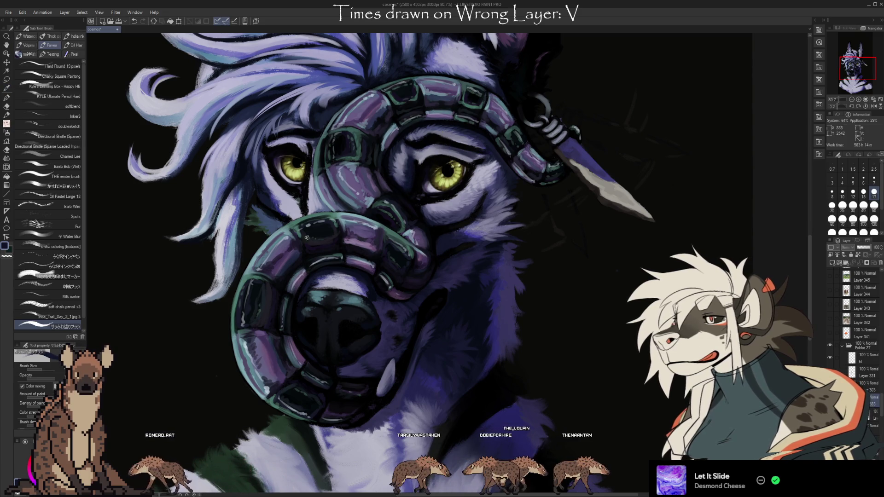
pyautogui.keyDown('alt'); pyautogui.click(325, 207); pyautogui.keyUp('alt')
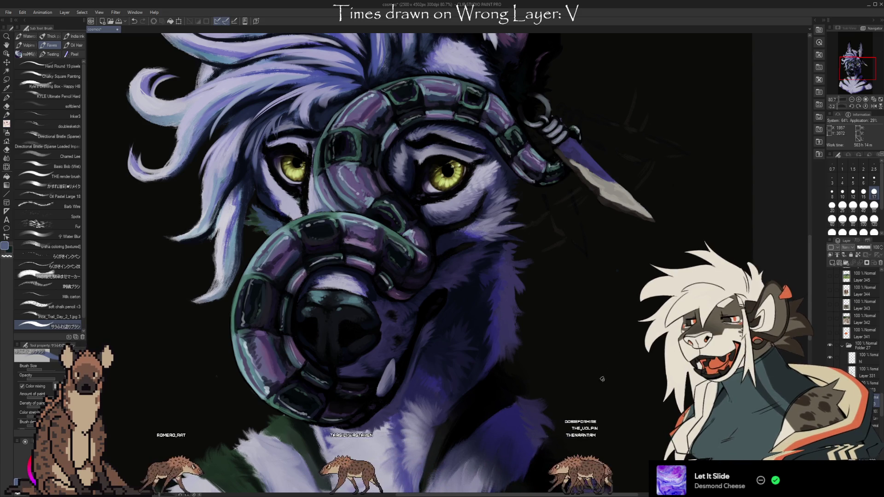
pyautogui.moveTo(596, 388); pyautogui.dragTo(610, 358)
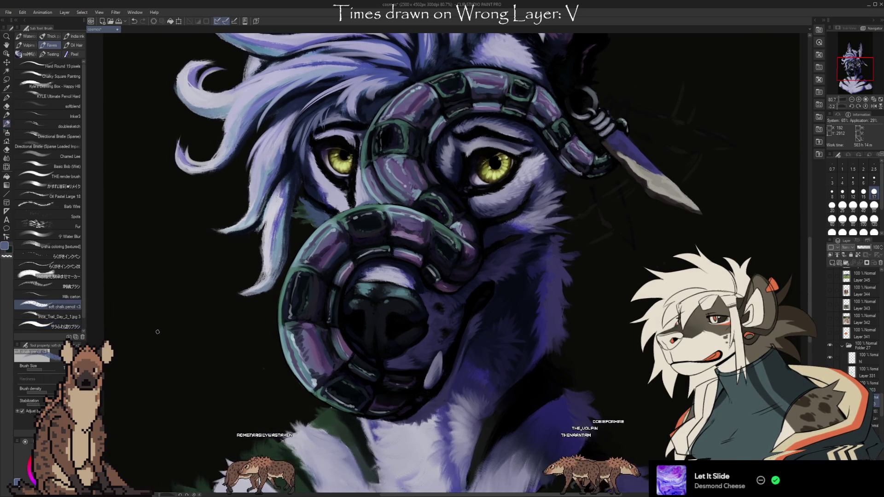
pyautogui.press('i')
pyautogui.click(336, 199)
pyautogui.press('b')
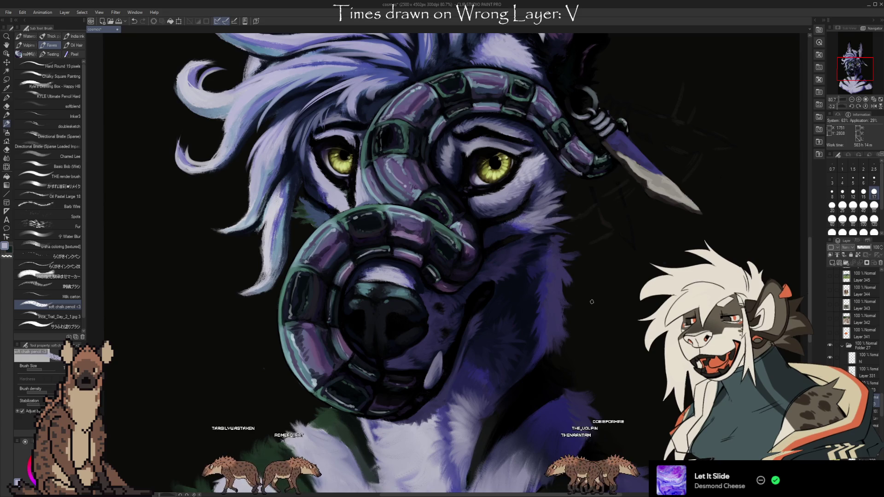
pyautogui.keyDown('alt'); pyautogui.click(316, 215); pyautogui.keyUp('alt')
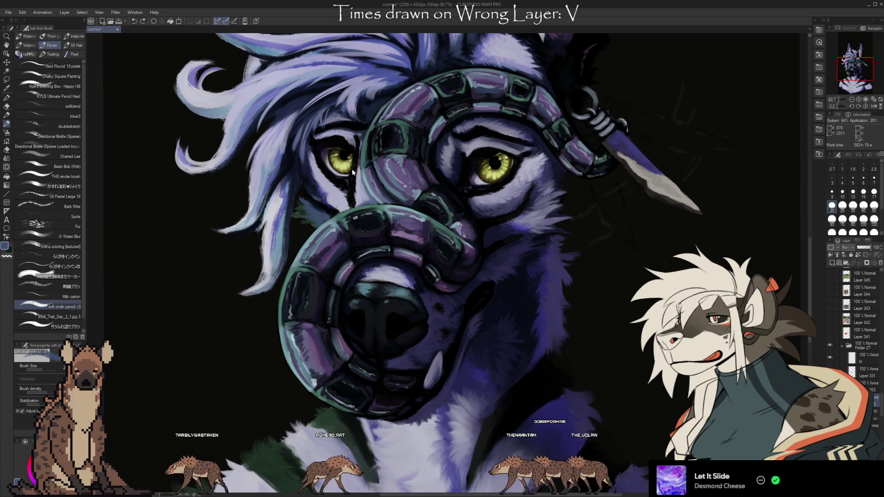
# Step: Switch to the u-sha coloring [textured] brush at size 30 and sample a saturated blue
pyautogui.click(77, 245)
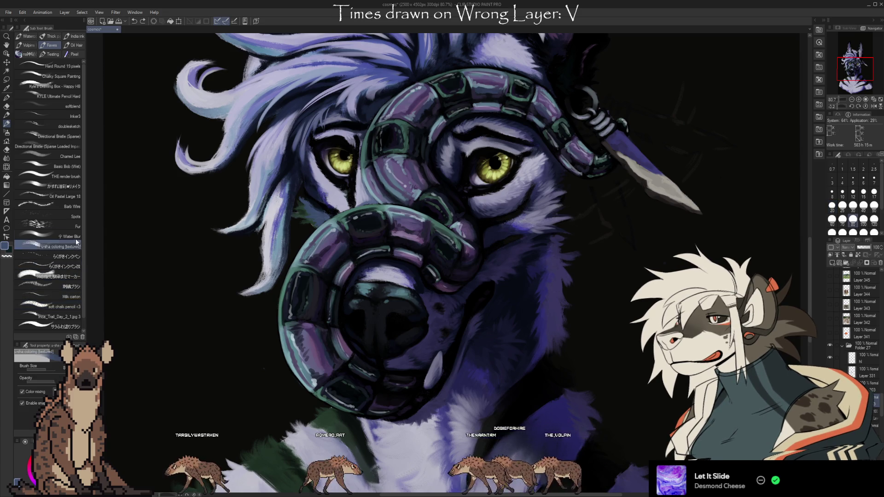
pyautogui.press('[')
pyautogui.press('[')
pyautogui.press('[')
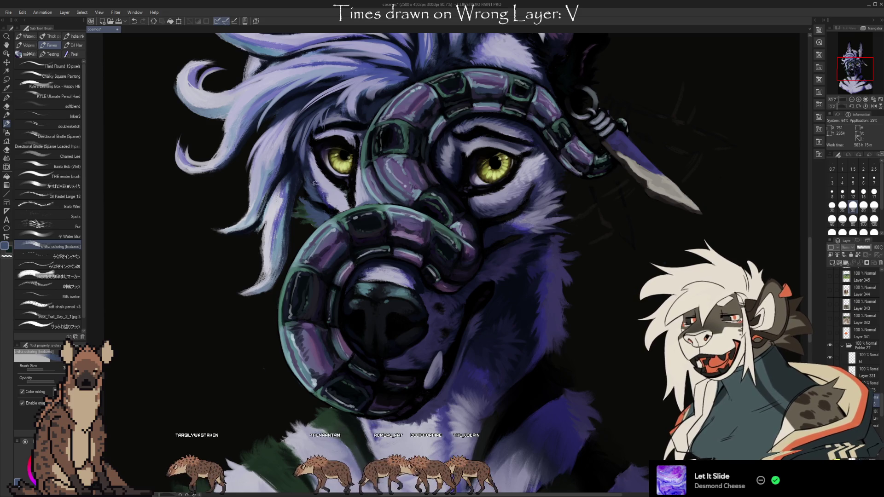
pyautogui.press('i')
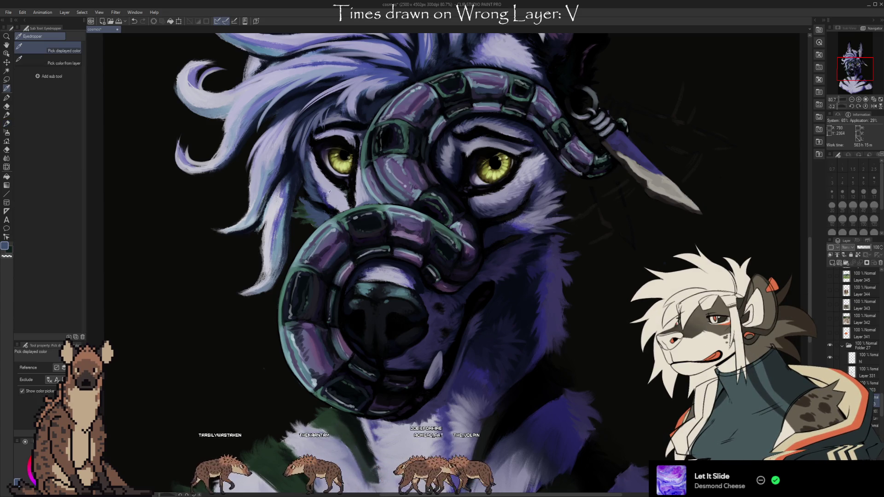
pyautogui.click(325, 195)
pyautogui.press('b')
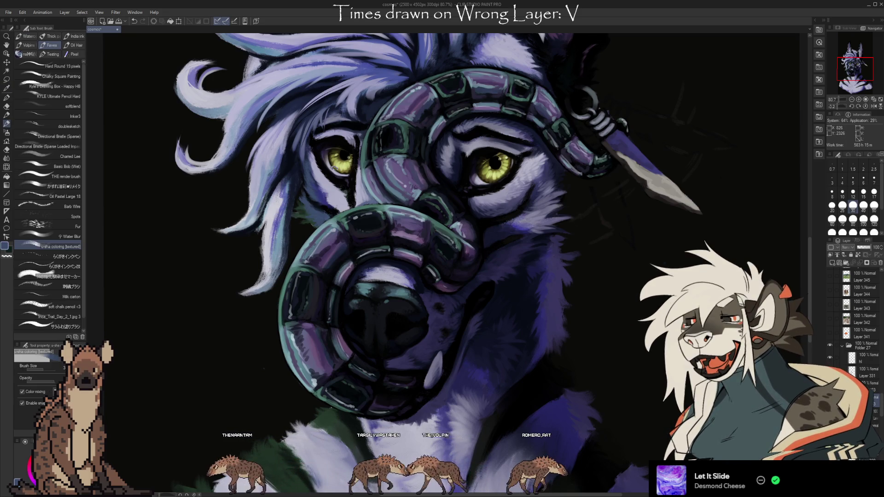
# Step: Sample light lavender, dark blue-purple and dark navy from the fur for shading
pyautogui.press('i')
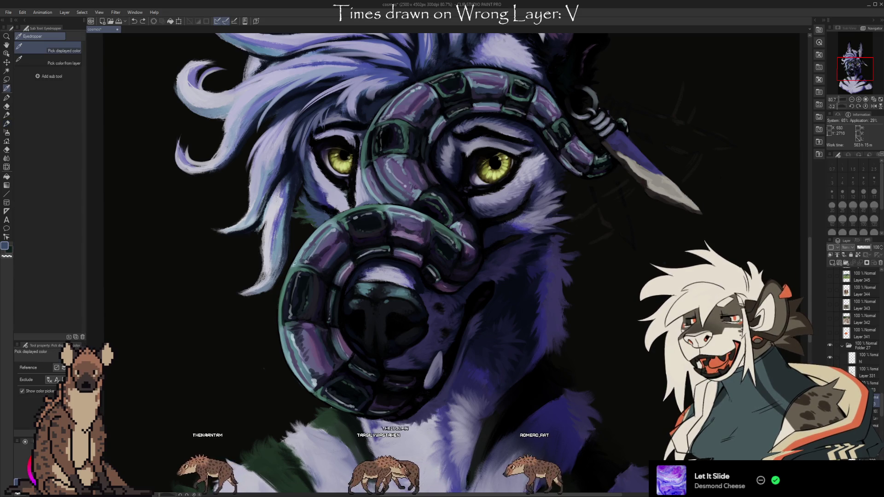
pyautogui.click(327, 186)
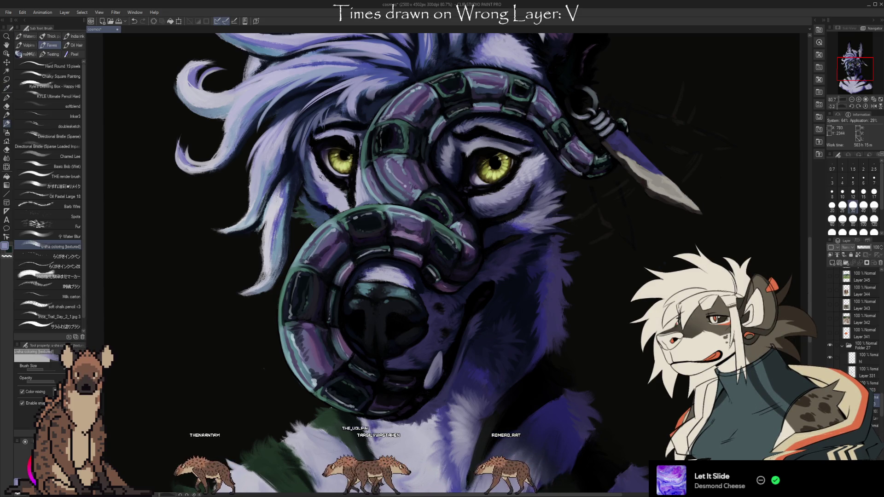
pyautogui.press('b')
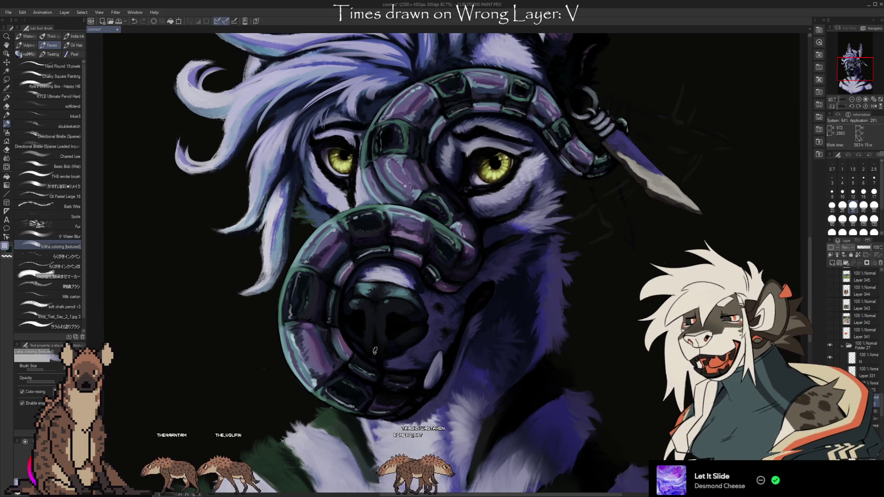
pyautogui.keyDown('alt'); pyautogui.click(324, 197); pyautogui.keyUp('alt')
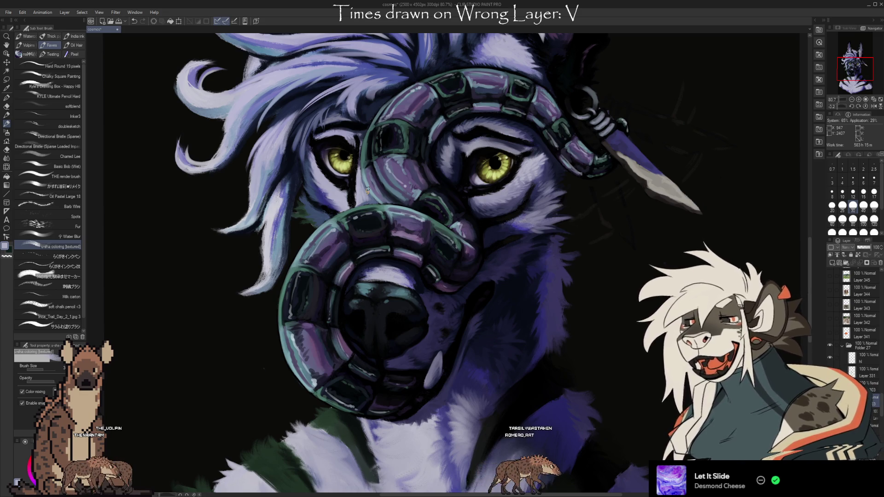
pyautogui.keyDown('alt'); pyautogui.click(317, 208); pyautogui.keyUp('alt')
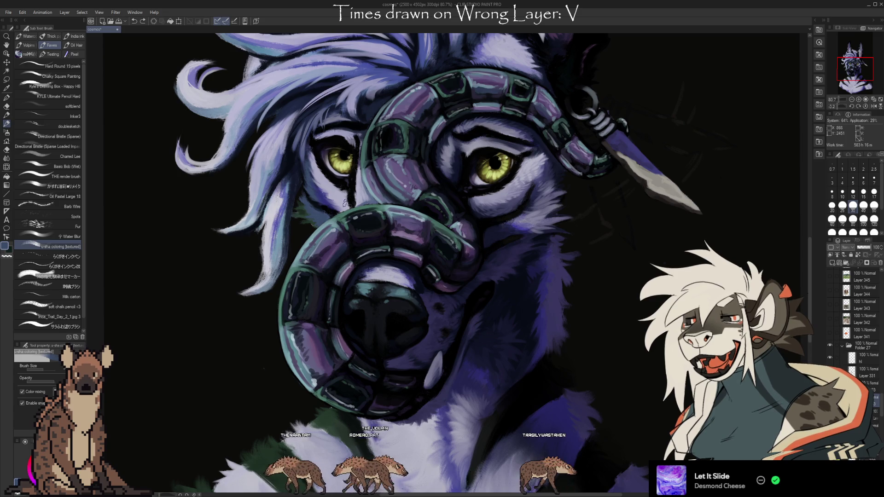
# Step: Zoom out to 73.3%, sampling blue-purple and pale lavender fur tones
pyautogui.moveTo(659, 346); pyautogui.dragTo(627, 349)
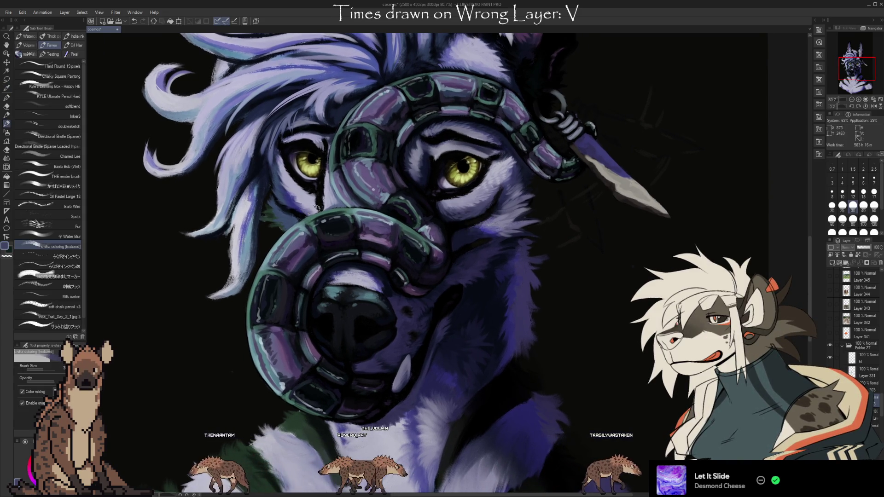
pyautogui.keyDown('alt'); pyautogui.click(300, 203); pyautogui.keyUp('alt')
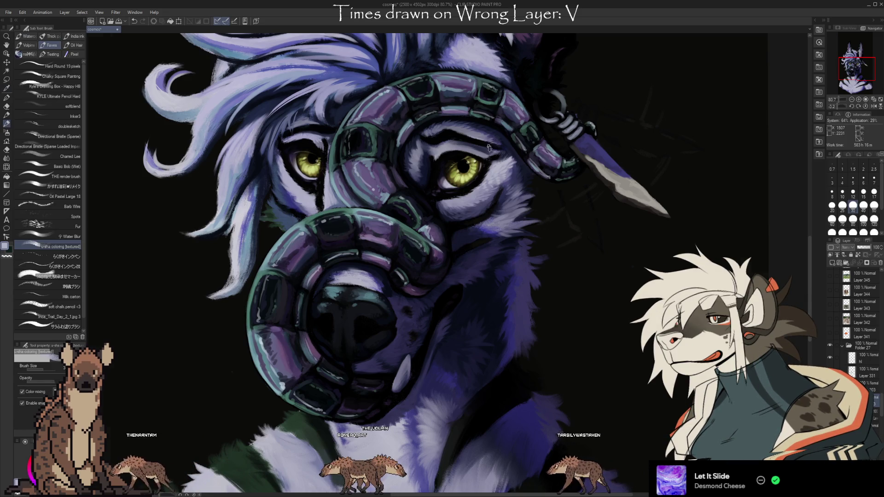
pyautogui.scroll(-3, 489, 148)
pyautogui.scroll(2, 495, 154)
pyautogui.scroll(1, 503, 160)
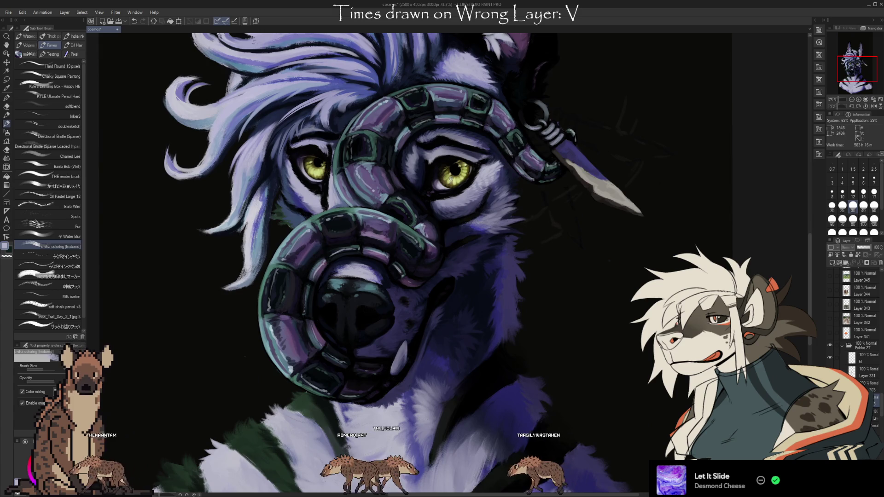
pyautogui.keyDown('alt'); pyautogui.click(307, 200); pyautogui.keyUp('alt')
pyautogui.keyDown('alt'); pyautogui.click(304, 203); pyautogui.keyUp('alt')
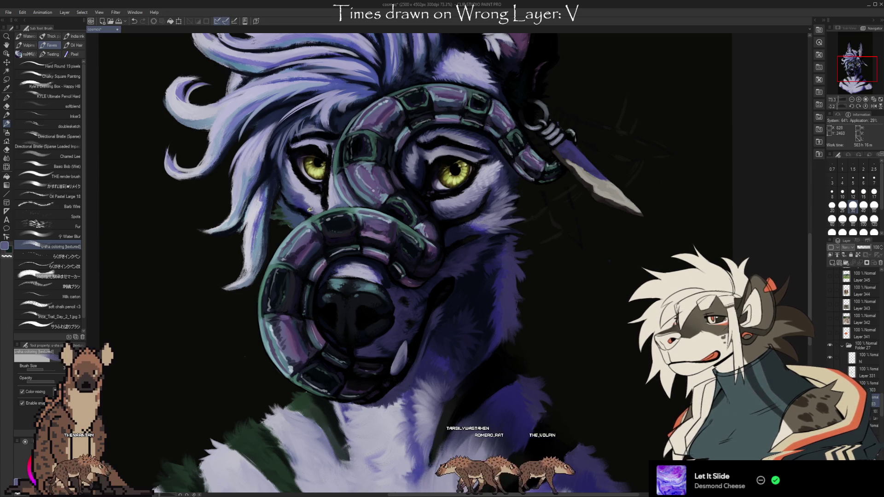
pyautogui.keyDown('alt'); pyautogui.click(310, 199); pyautogui.keyUp('alt')
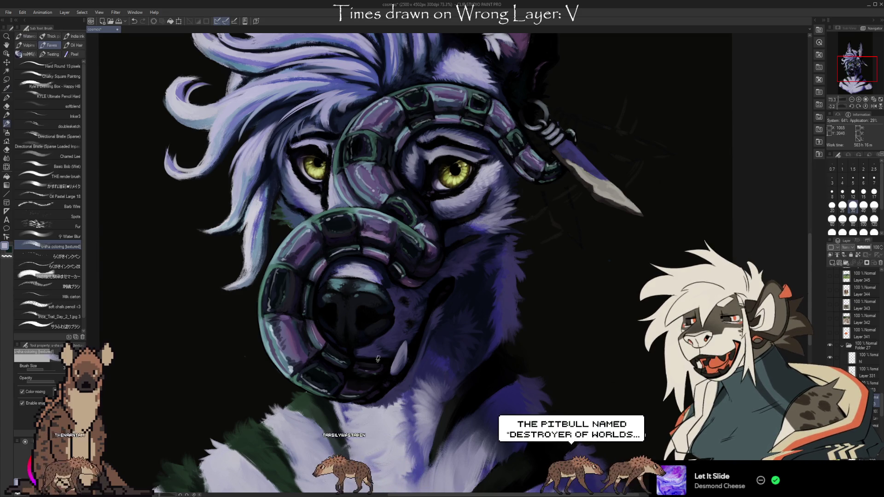
pyautogui.keyDown('alt'); pyautogui.click(345, 203); pyautogui.keyUp('alt')
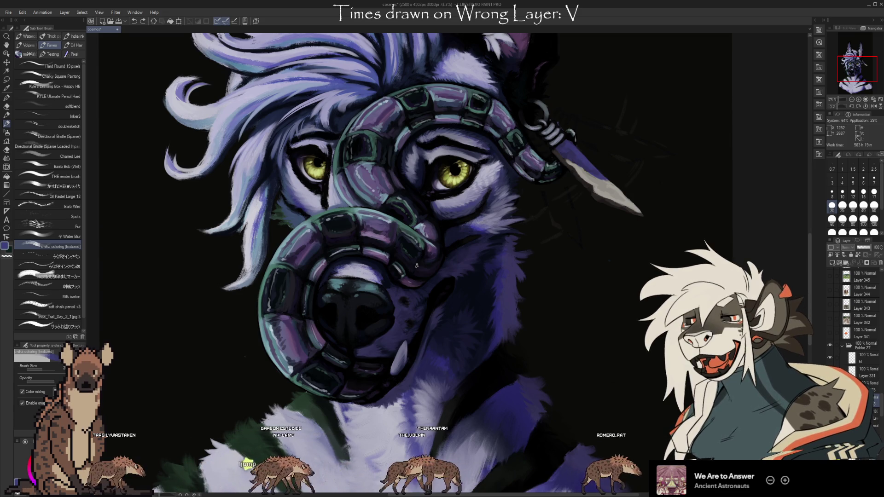
# Step: Sample a dark navy from the wolf's cheek fur
pyautogui.keyDown('alt'); pyautogui.click(468, 318); pyautogui.keyUp('alt')
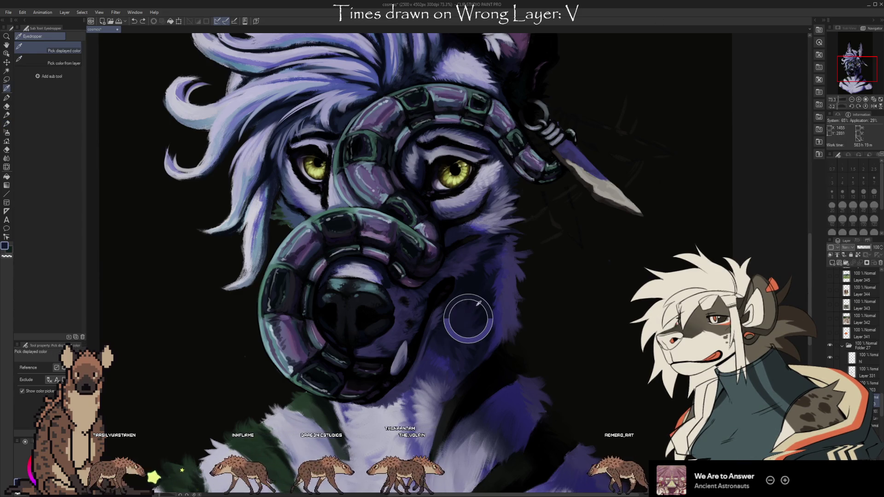
# Step: Paint a dark navy stroke on the cheek fur and recentre the face
pyautogui.press('b')
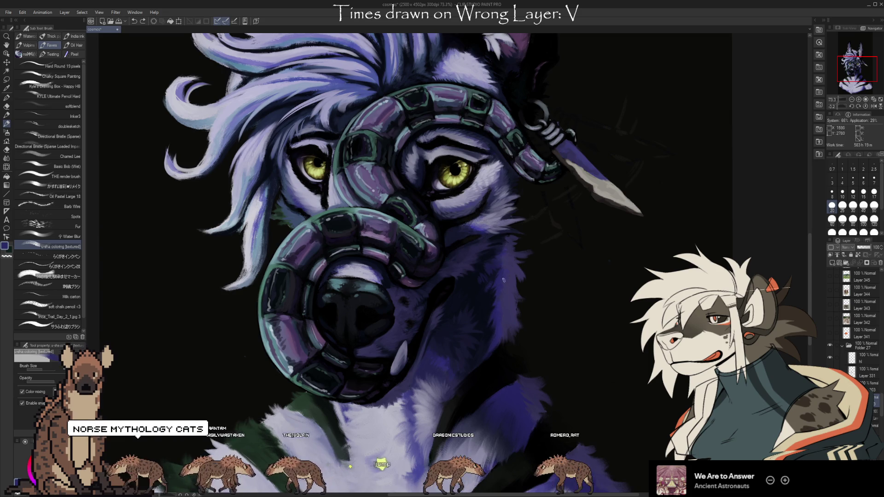
pyautogui.moveTo(474, 345); pyautogui.dragTo(482, 301)
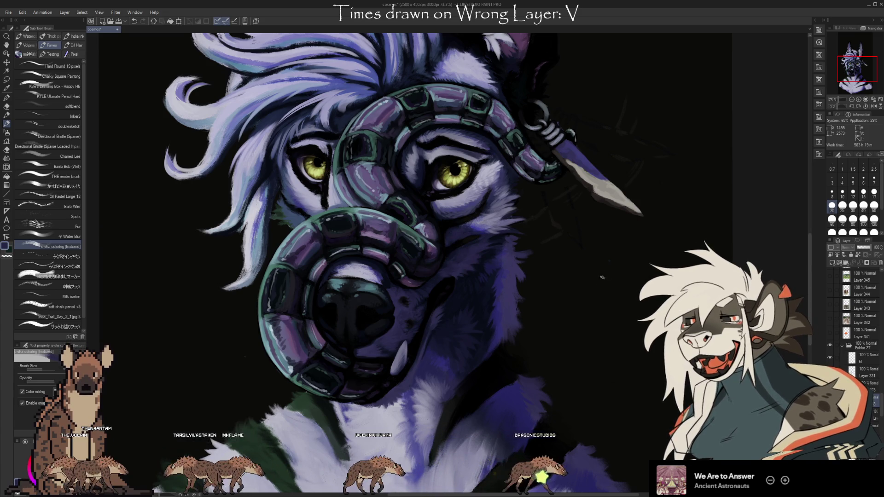
pyautogui.moveTo(478, 237); pyautogui.dragTo(557, 220)
# Step: Toggle between brush, eyedropper and eraser while nudging the view of the face
pyautogui.press('i')
pyautogui.press('b')
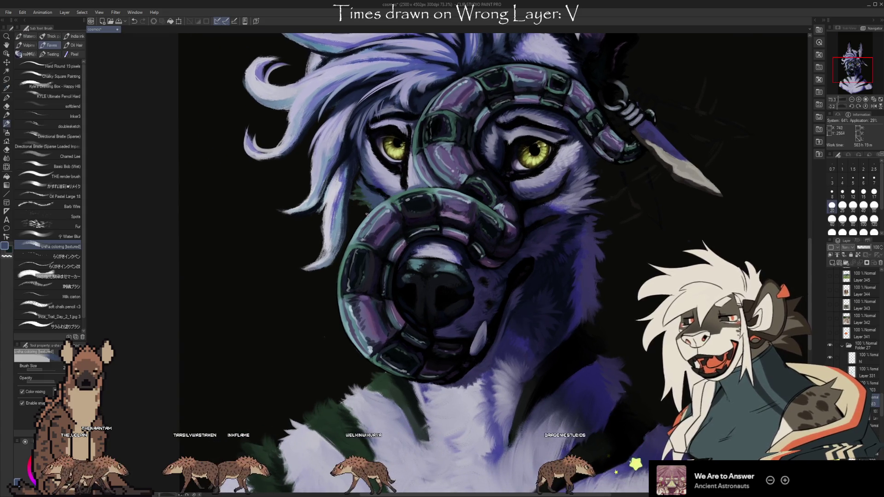
pyautogui.press('i')
pyautogui.press('b')
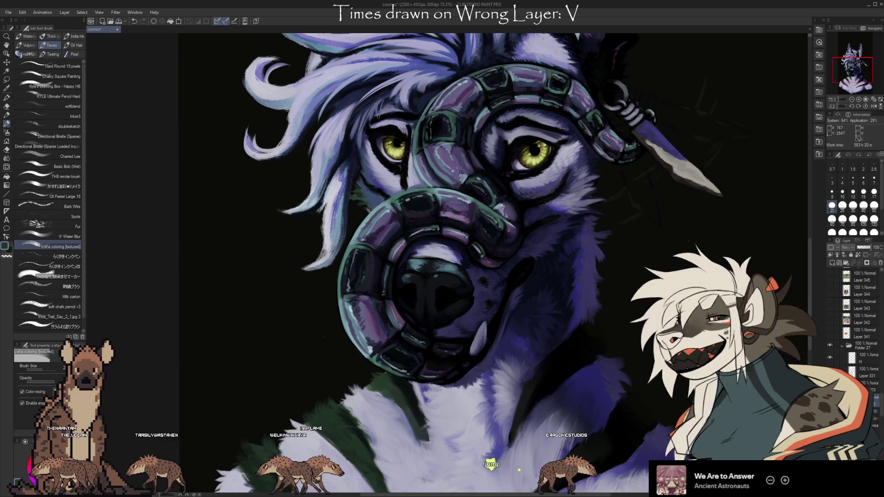
pyautogui.press('i')
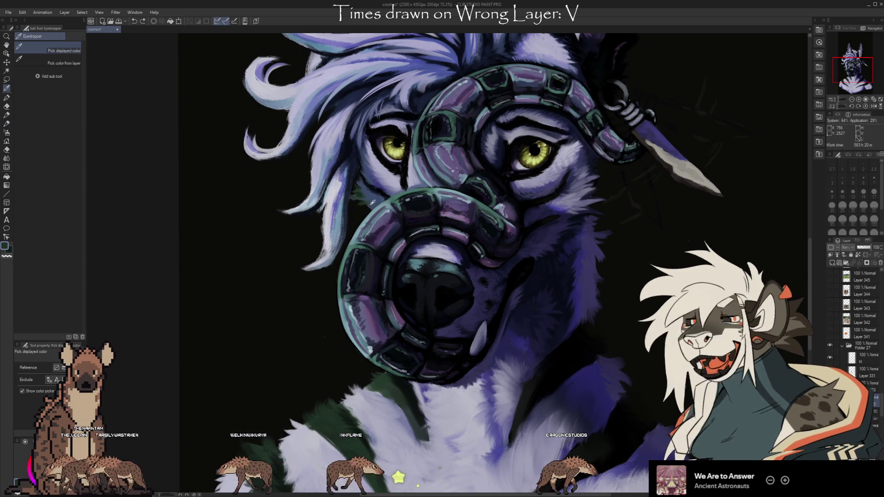
pyautogui.press('b')
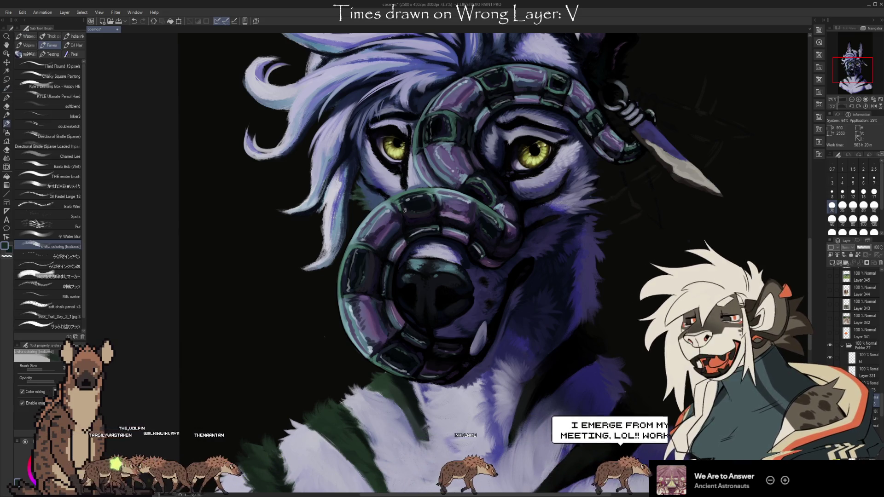
pyautogui.press('e')
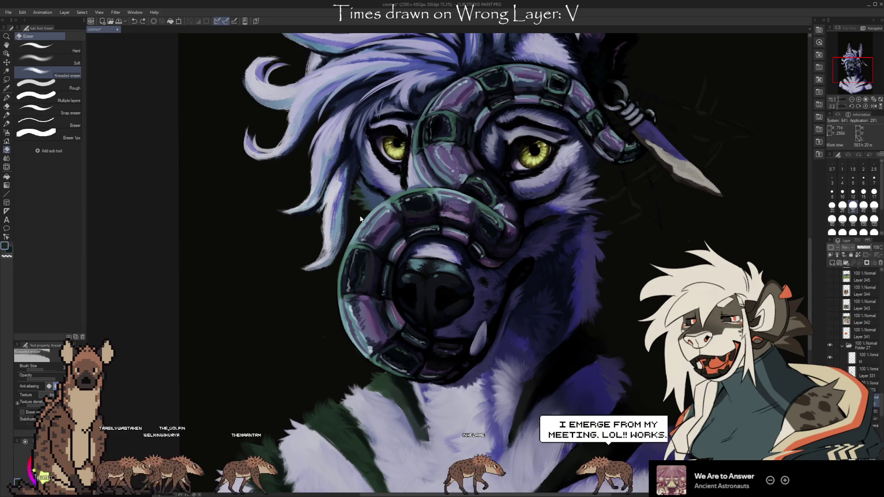
pyautogui.moveTo(636, 331); pyautogui.dragTo(617, 308)
pyautogui.press('b')
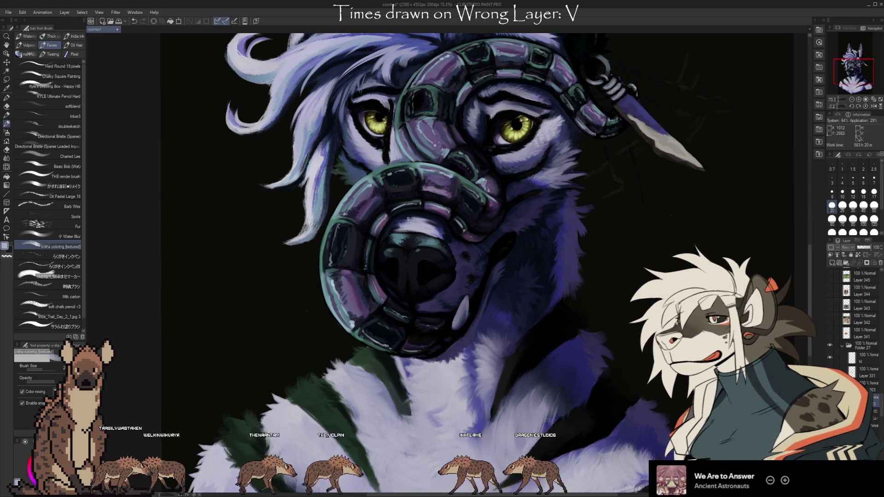
pyautogui.scroll(-3, 426, 258)
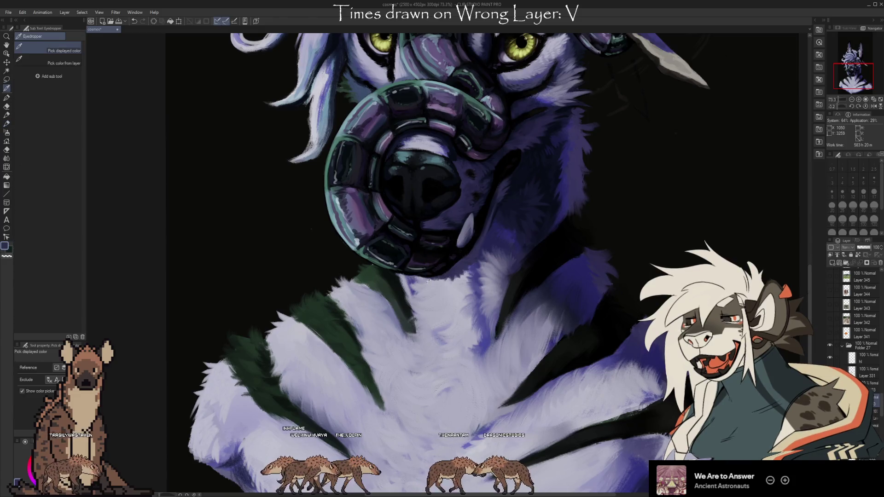
# Step: Undo the last muzzle stroke and pan across the muzzle and chest
pyautogui.hotkey('ctrl', 'z')
pyautogui.moveTo(652, 258); pyautogui.dragTo(602, 253)
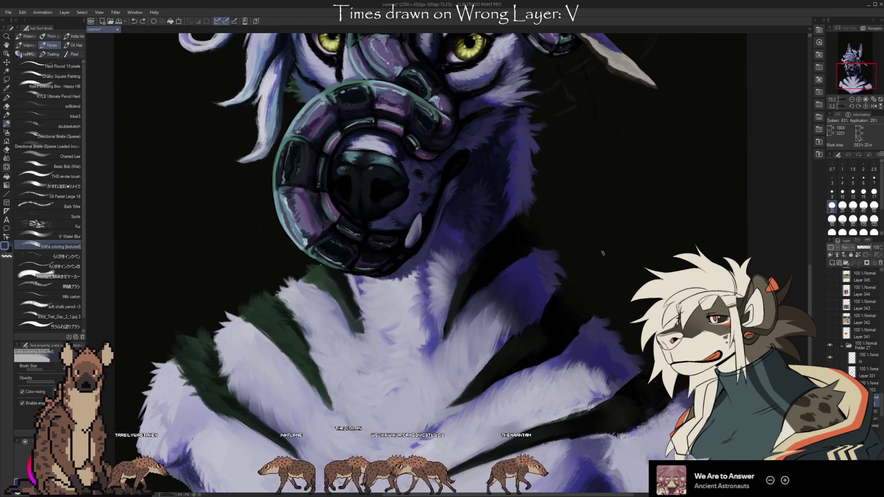
pyautogui.press('i')
pyautogui.scroll(3, 581, 230)
pyautogui.scroll(1, 590, 244)
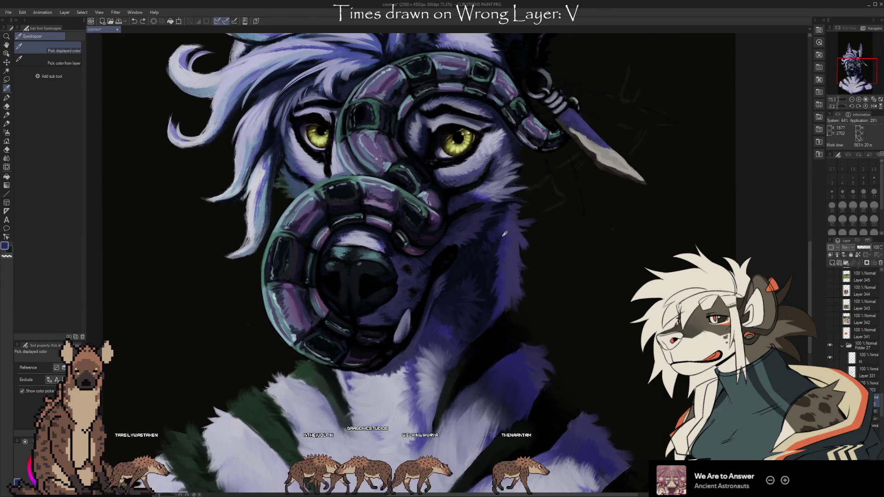
pyautogui.press('b')
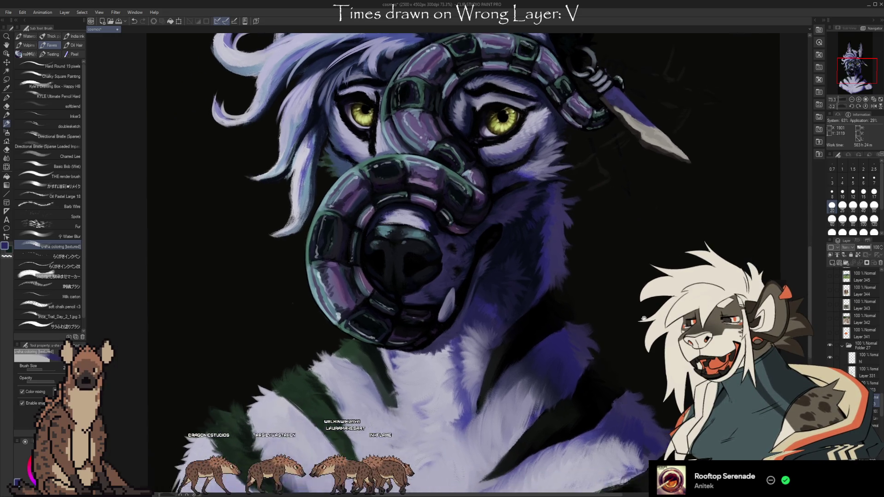
# Step: Shift the view over the snake muzzle and face
pyautogui.moveTo(369, 272); pyautogui.dragTo(467, 229)
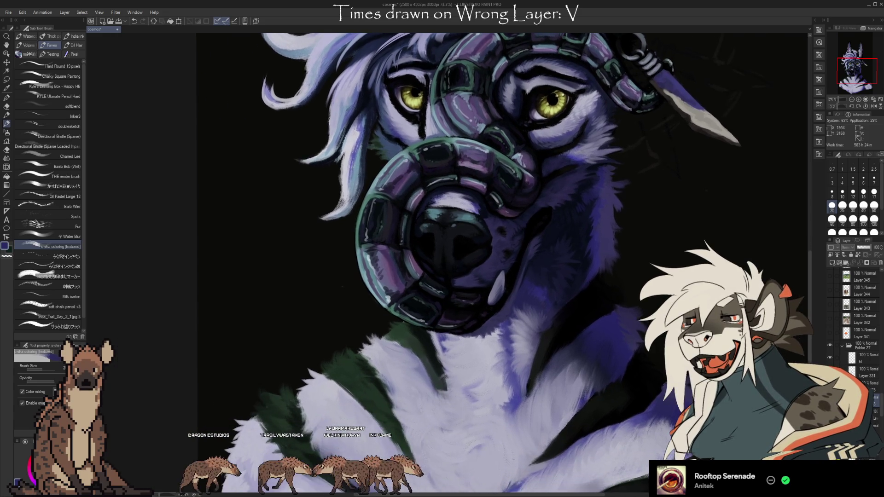
# Step: Pan down to the white chest fur and zoom out to about 60%
pyautogui.press('i')
pyautogui.press('b')
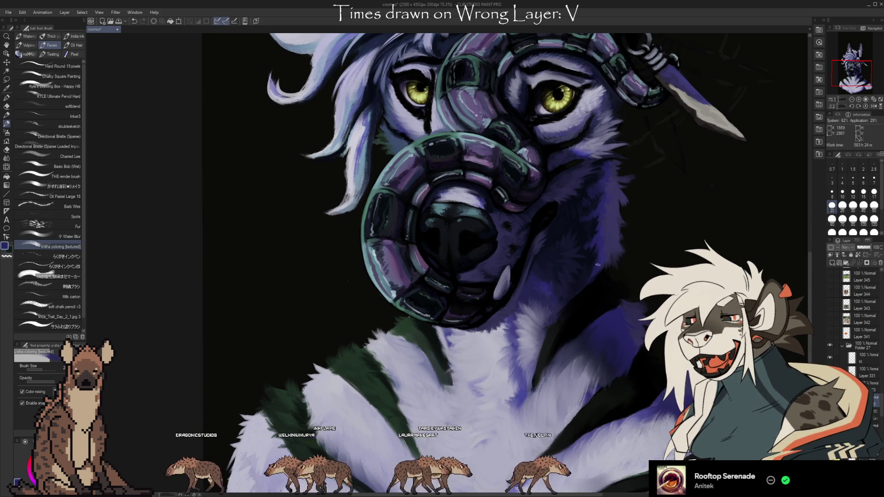
pyautogui.moveTo(637, 296)
pyautogui.mouseDown()
pyautogui.moveTo(670, 241)
pyautogui.moveTo(669, 92)
pyautogui.mouseUp()
pyautogui.scroll(-1, 727, 458)
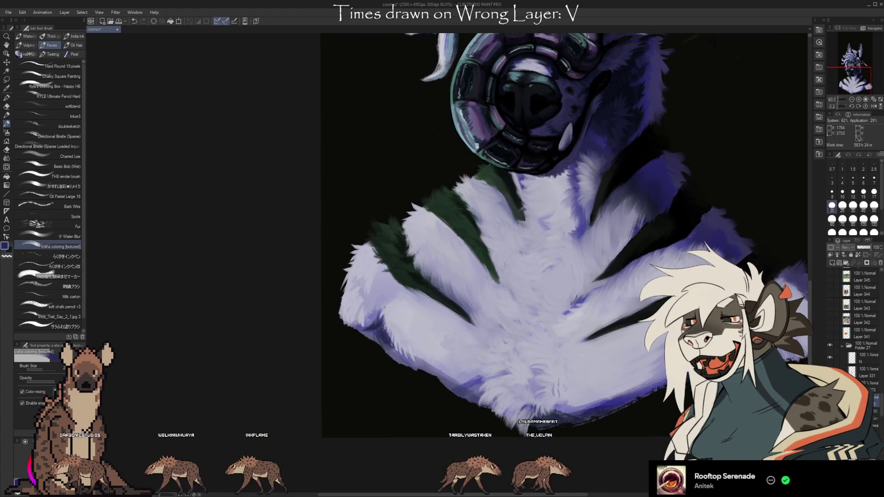
# Step: Sample the chest fur colour and its light lavender to paint the chest
pyautogui.press('i')
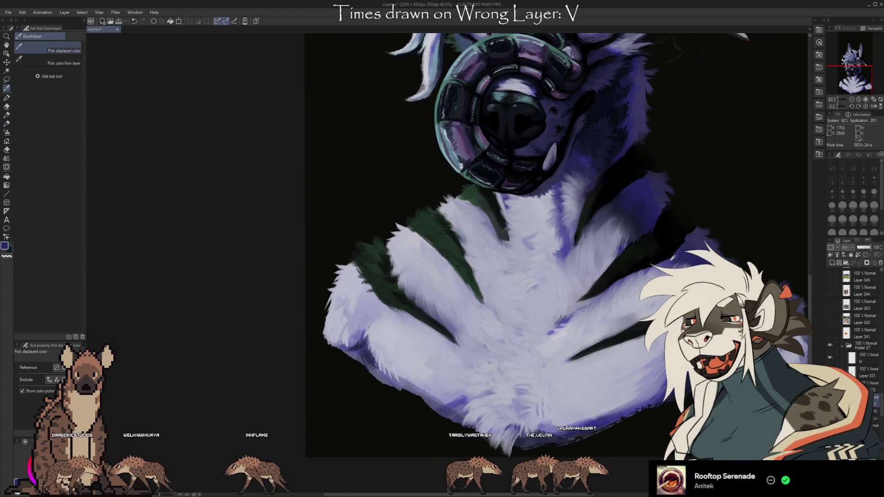
pyautogui.press('b')
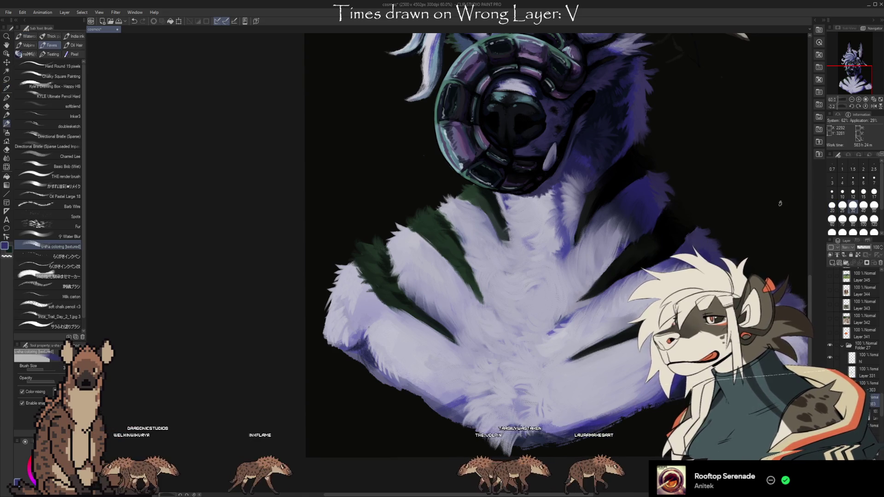
pyautogui.keyDown('alt'); pyautogui.click(419, 237); pyautogui.keyUp('alt')
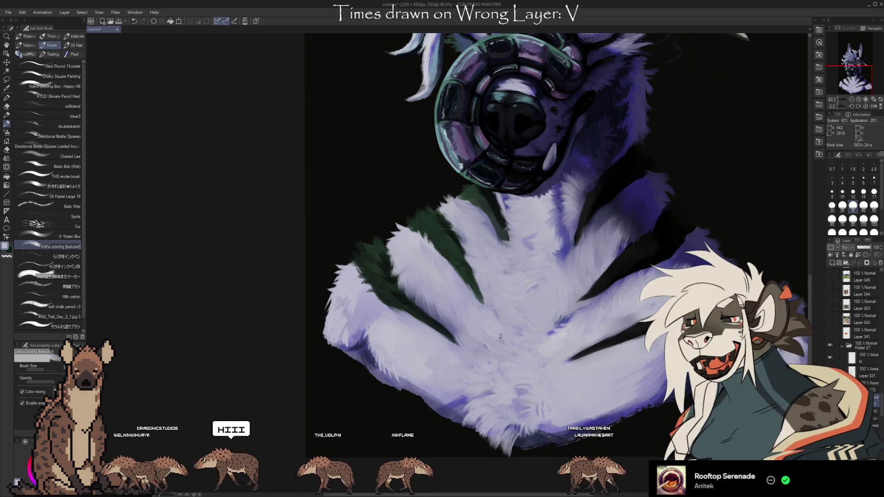
pyautogui.press('i')
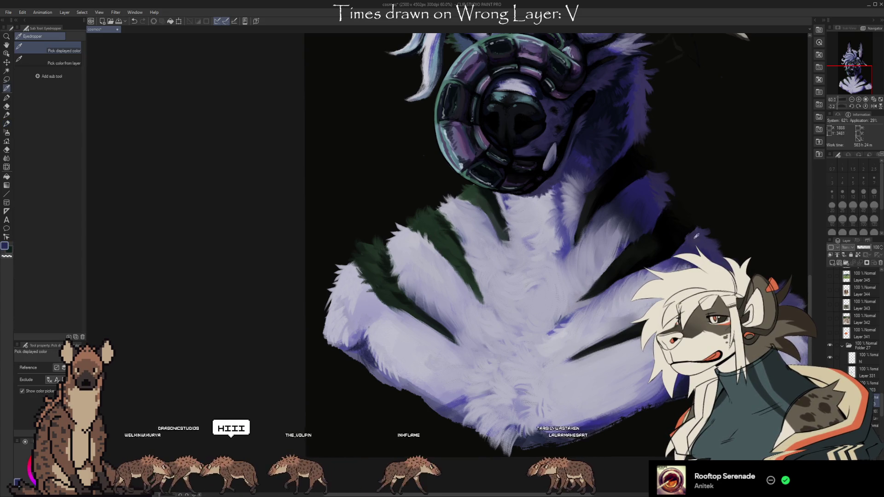
pyautogui.press('b')
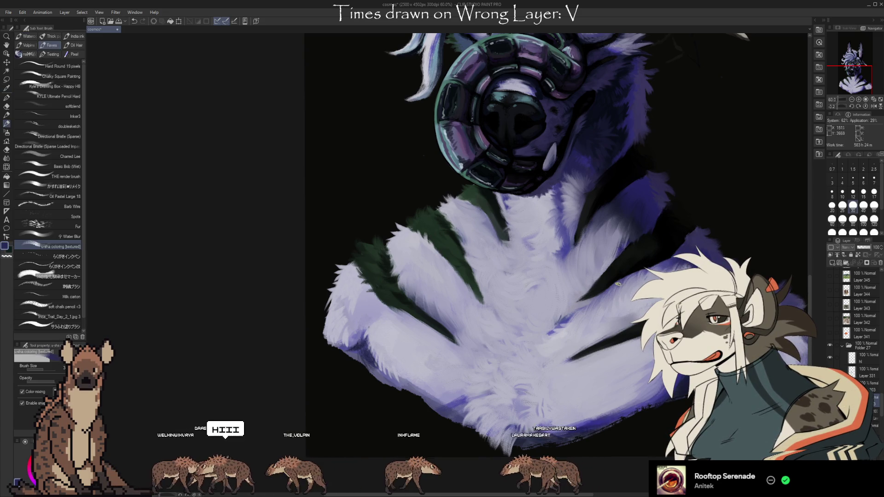
pyautogui.keyDown('alt'); pyautogui.click(649, 277); pyautogui.keyUp('alt')
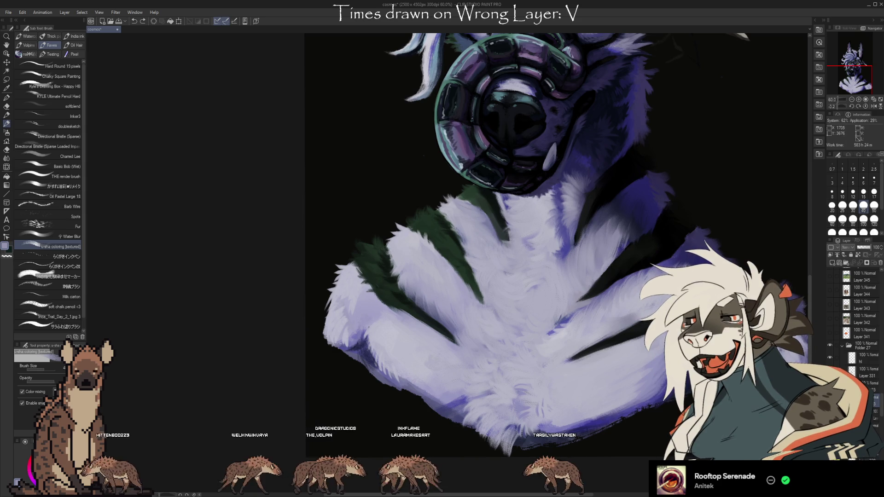
# Step: Sample the bluer purple shadow and light lavender tones from the chest fur
pyautogui.press('alt')
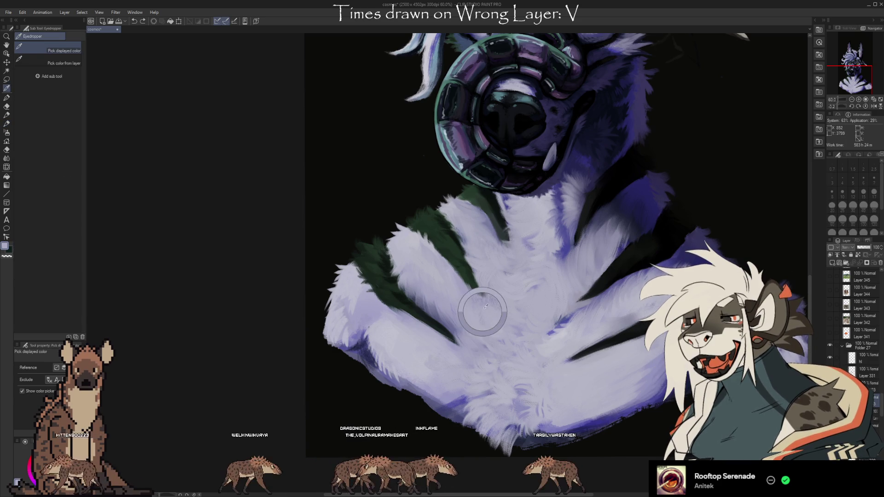
pyautogui.keyDown('alt'); pyautogui.click(486, 307); pyautogui.keyUp('alt')
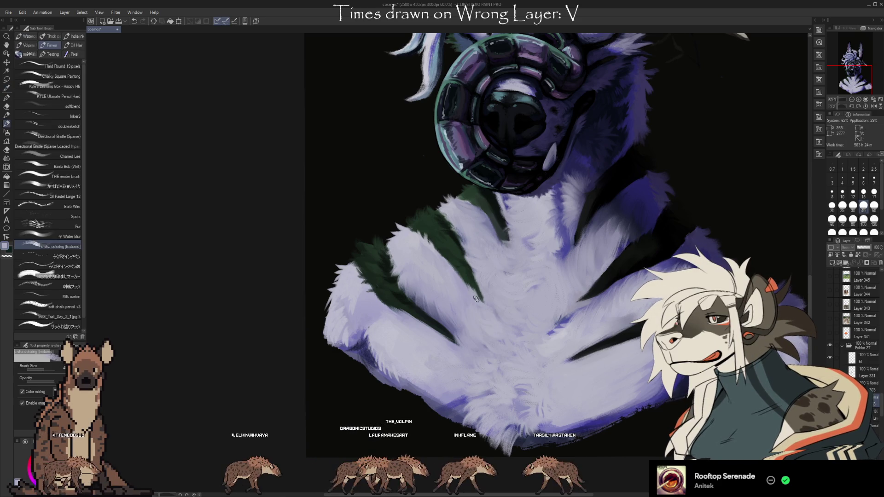
pyautogui.press('alt')
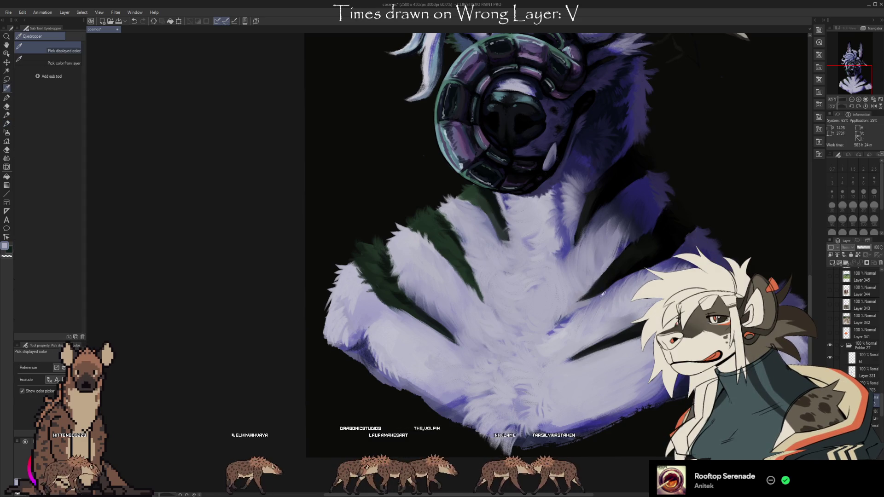
pyautogui.keyDown('alt'); pyautogui.click(581, 307); pyautogui.keyUp('alt')
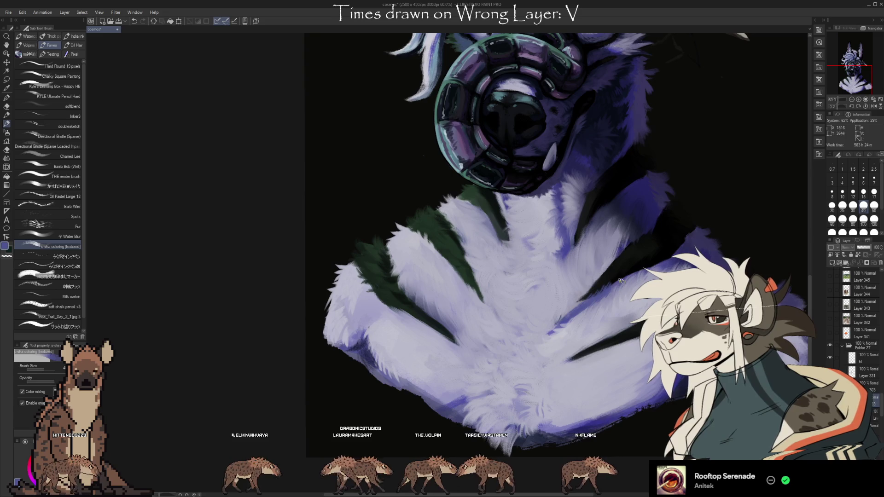
pyautogui.keyDown('alt'); pyautogui.click(572, 305); pyautogui.keyUp('alt')
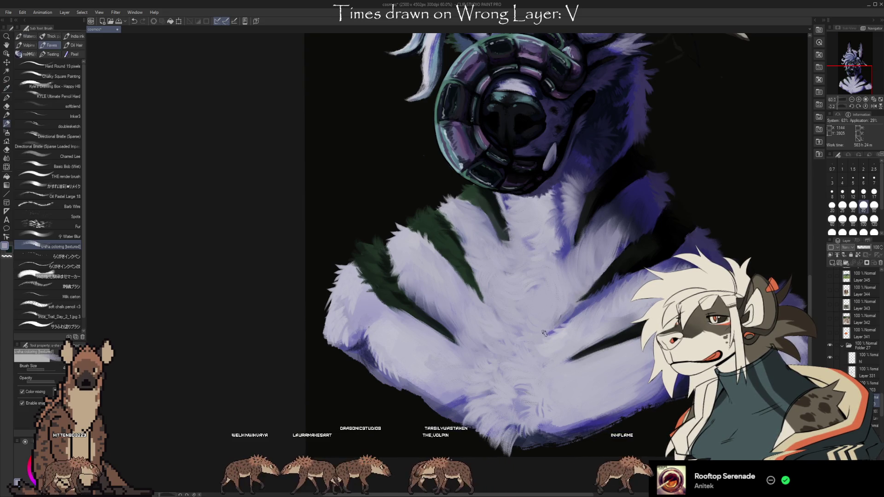
pyautogui.keyDown('alt'); pyautogui.click(568, 300); pyautogui.keyUp('alt')
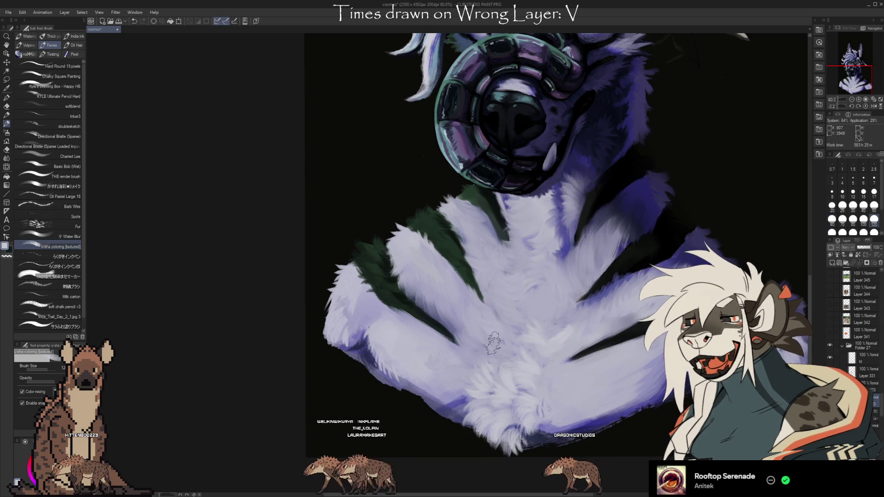
# Step: Shrink the brush for fine detail and paint a light fur strand on the chest
pyautogui.press('[')
pyautogui.press('[')
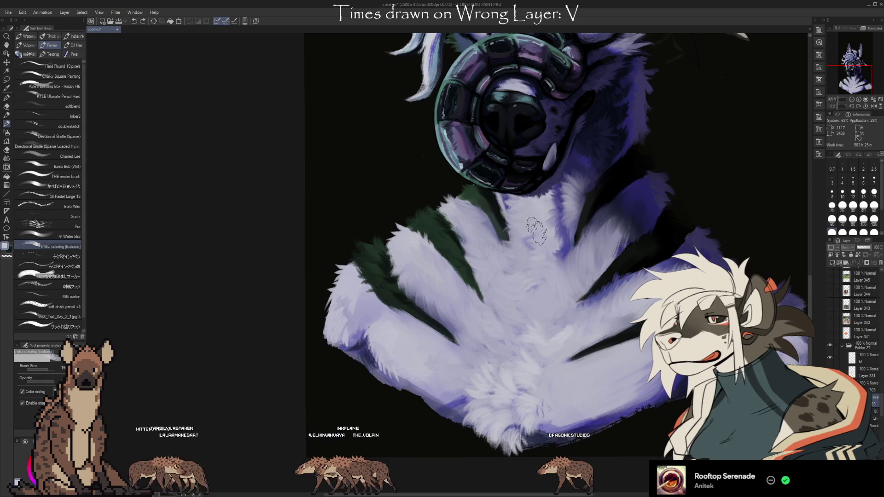
pyautogui.press('[')
pyautogui.press('[')
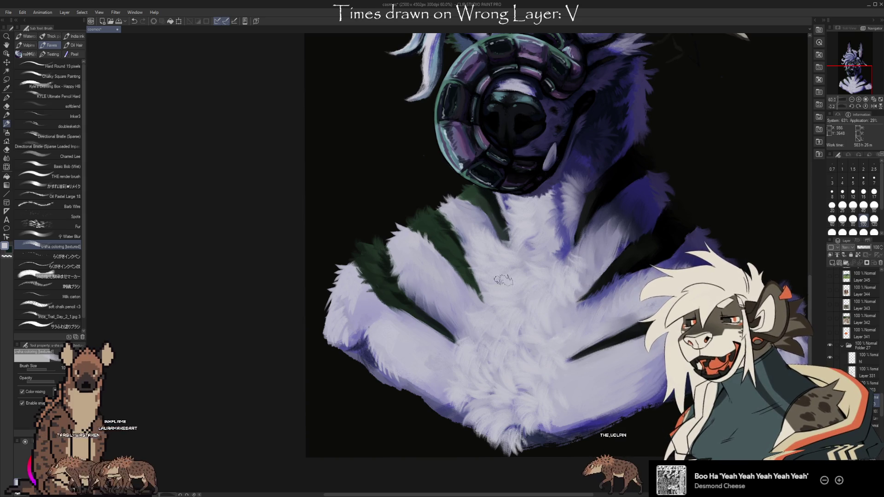
pyautogui.scroll(3, 636, 348)
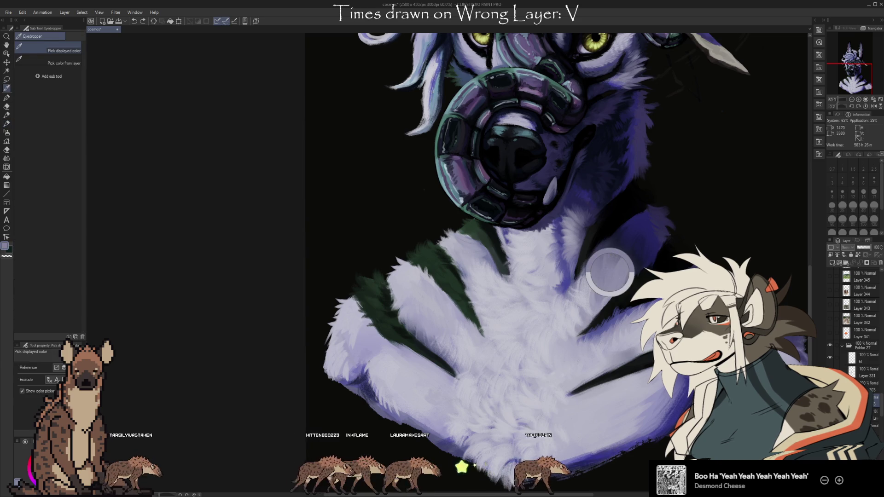
pyautogui.moveTo(614, 275); pyautogui.dragTo(633, 236)
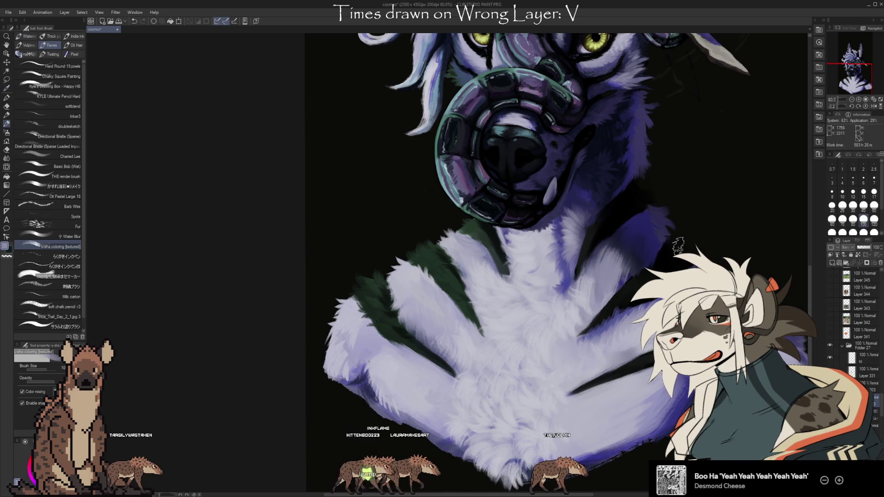
pyautogui.moveTo(639, 271); pyautogui.dragTo(626, 318)
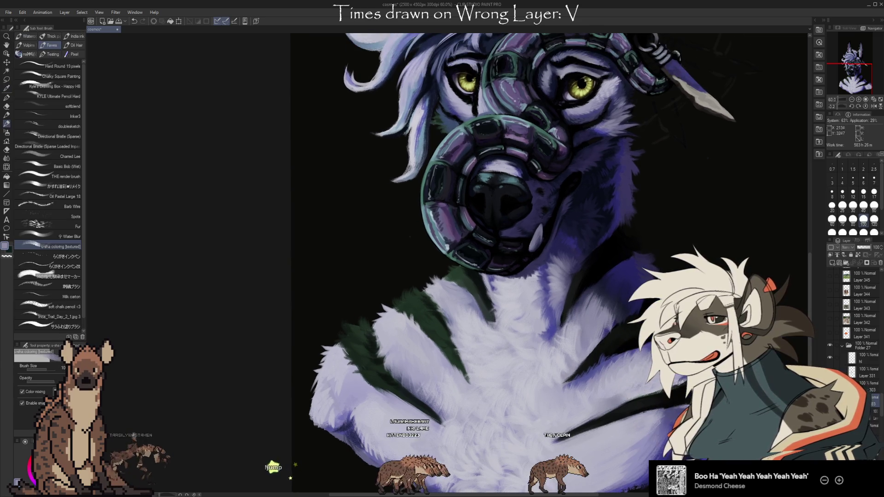
# Step: Sample darker, purple-blue and dark navy tones from the chest fur
pyautogui.press('i')
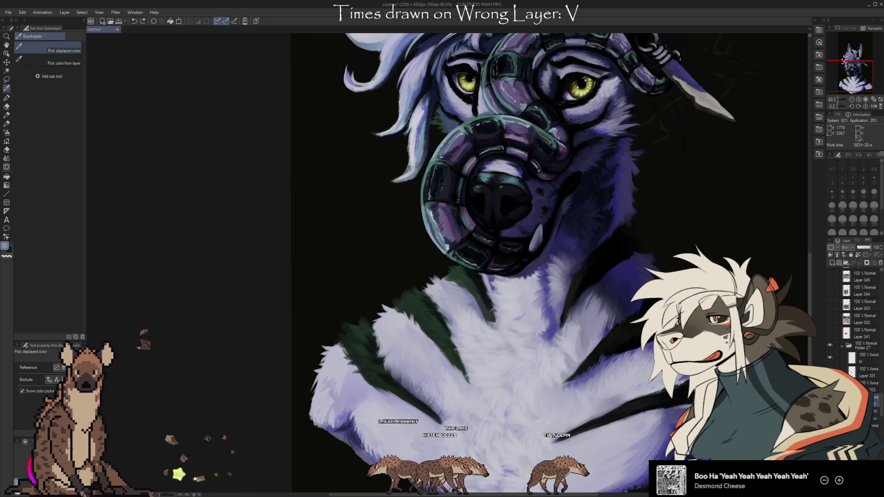
pyautogui.press('b')
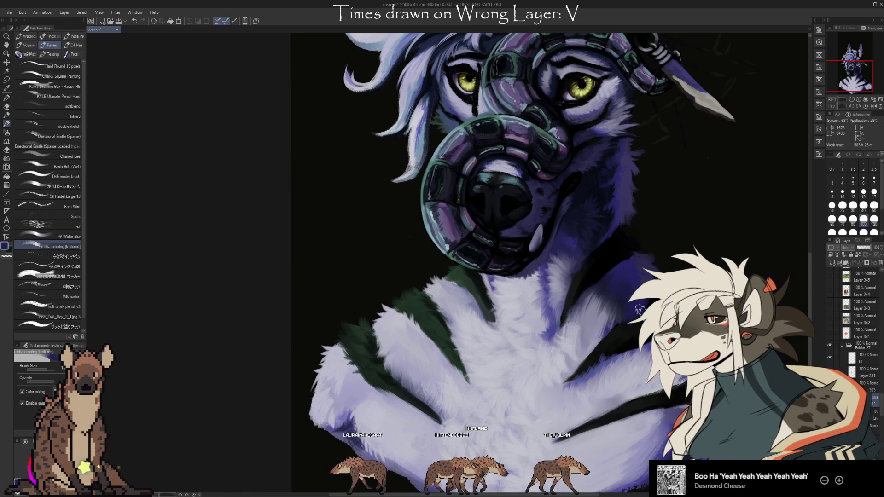
pyautogui.press('[')
pyautogui.press('[')
pyautogui.press('[')
pyautogui.keyDown('alt'); pyautogui.click(626, 315); pyautogui.keyUp('alt')
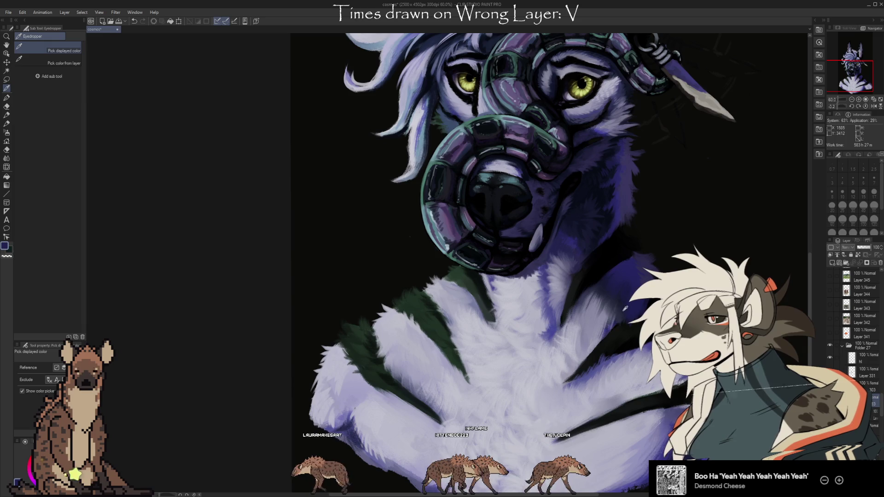
pyautogui.keyDown('alt'); pyautogui.click(610, 328); pyautogui.keyUp('alt')
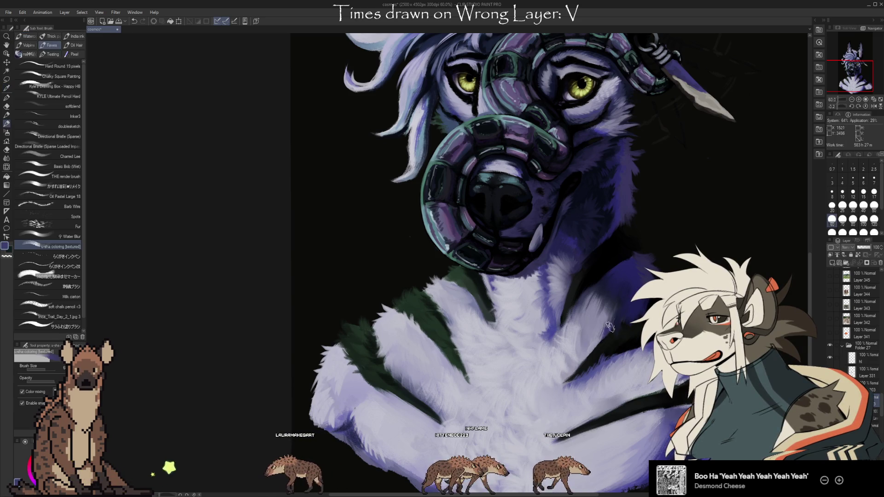
pyautogui.keyDown('alt'); pyautogui.click(588, 359); pyautogui.keyUp('alt')
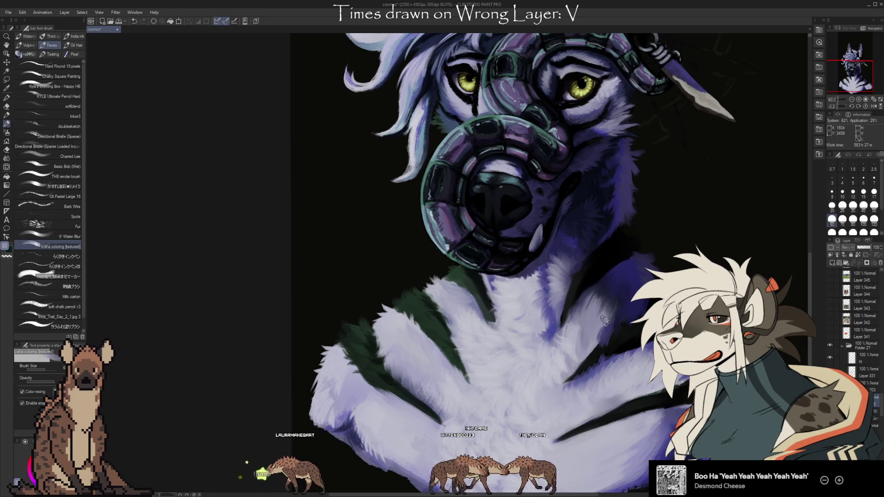
pyautogui.keyDown('alt'); pyautogui.click(596, 343); pyautogui.keyUp('alt')
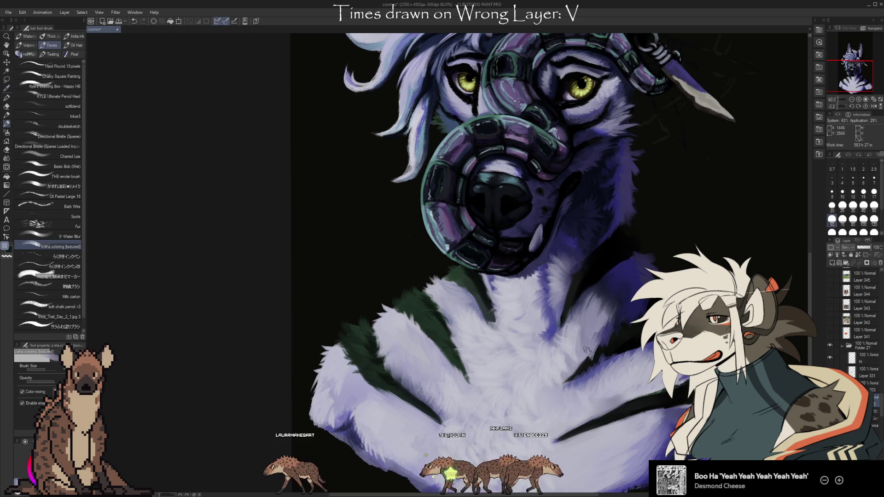
pyautogui.keyDown('alt'); pyautogui.click(607, 351); pyautogui.keyUp('alt')
# Step: Clean up with the eraser, then bring the face and snake muzzle back into view
pyautogui.press('e')
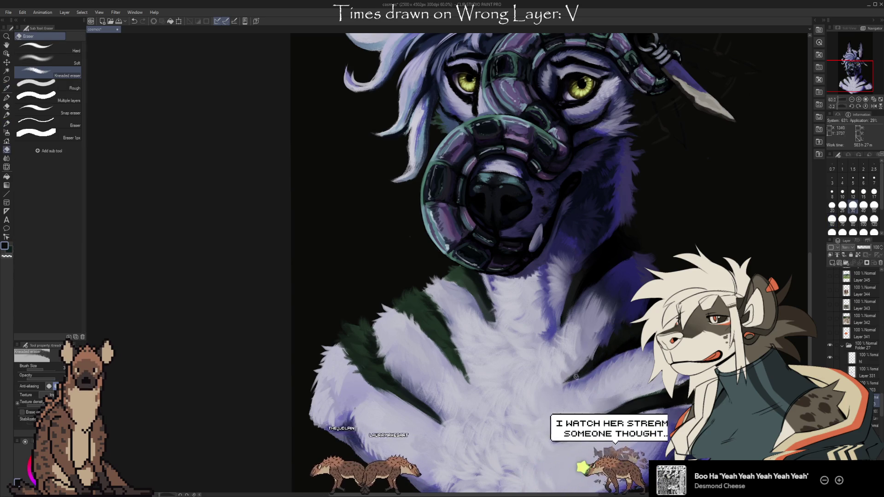
pyautogui.press('b')
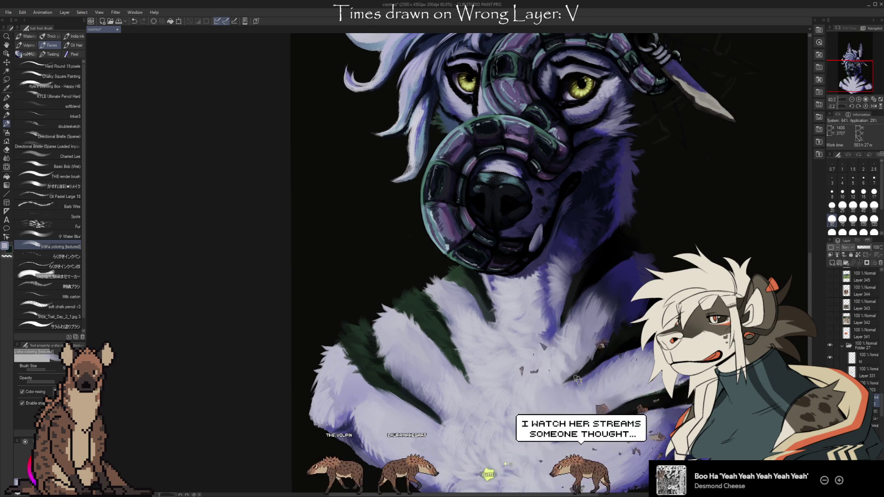
pyautogui.press('i')
pyautogui.press('b')
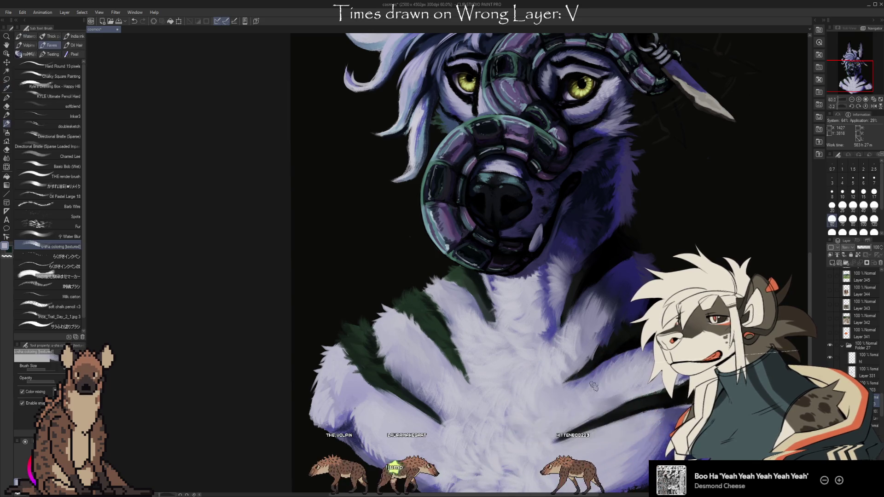
pyautogui.press('i')
pyautogui.press('b')
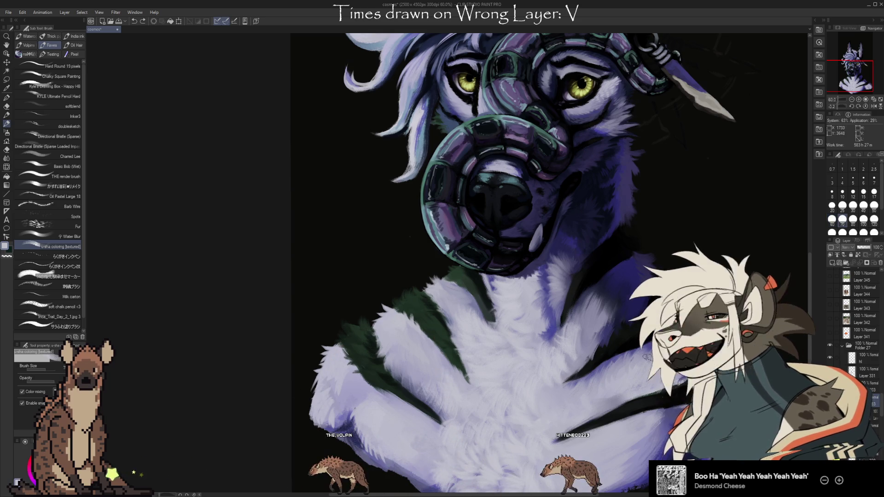
pyautogui.scroll(-3, 647, 383)
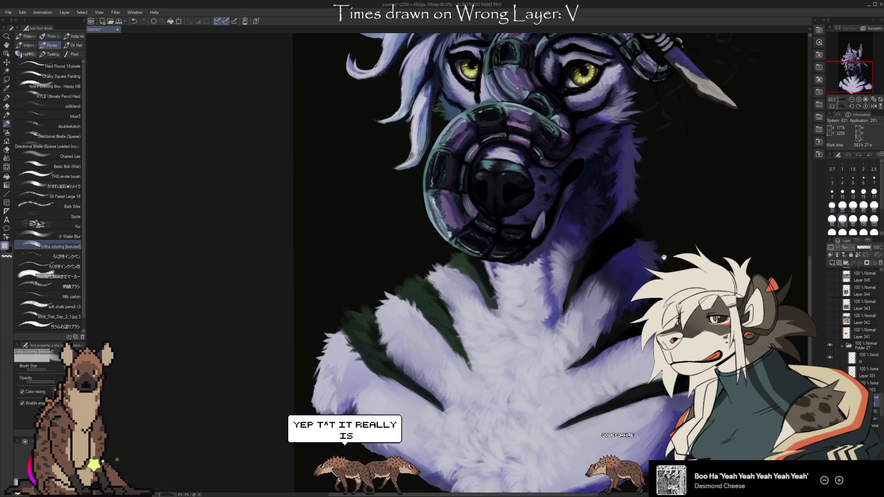
pyautogui.moveTo(659, 186)
pyautogui.mouseDown()
pyautogui.moveTo(695, 213)
pyautogui.moveTo(668, 379)
pyautogui.mouseUp()
pyautogui.scroll(2, 686, 269)
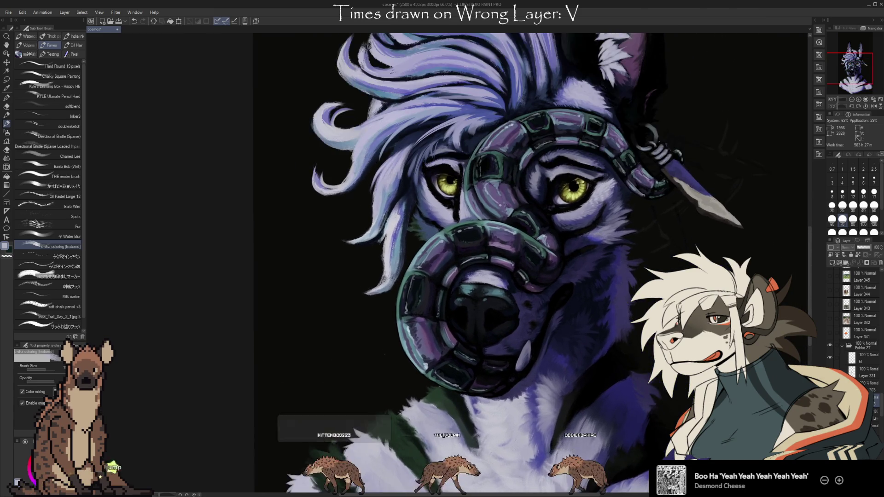
# Step: Zoom in on the snake-coiled muzzle and pick a light lavender from the painting
pyautogui.scroll(2, 686, 269)
pyautogui.moveTo(613, 390); pyautogui.dragTo(624, 337)
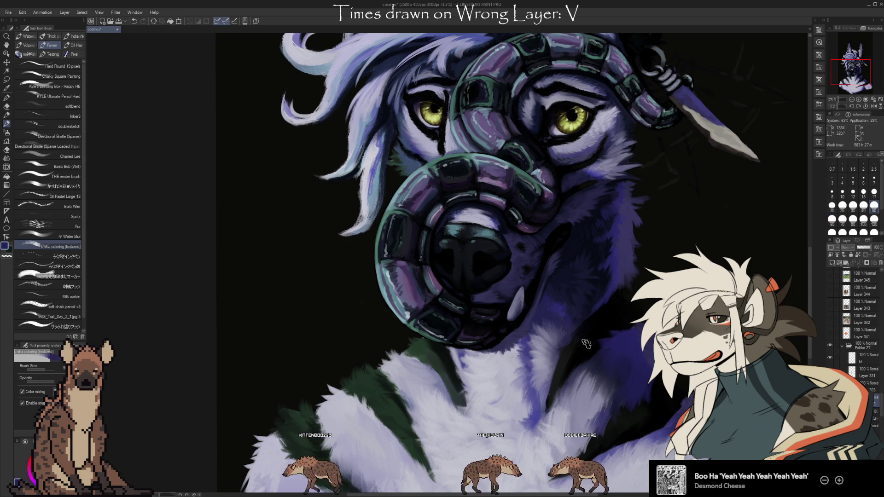
pyautogui.keyDown('alt'); pyautogui.click(569, 405); pyautogui.keyUp('alt')
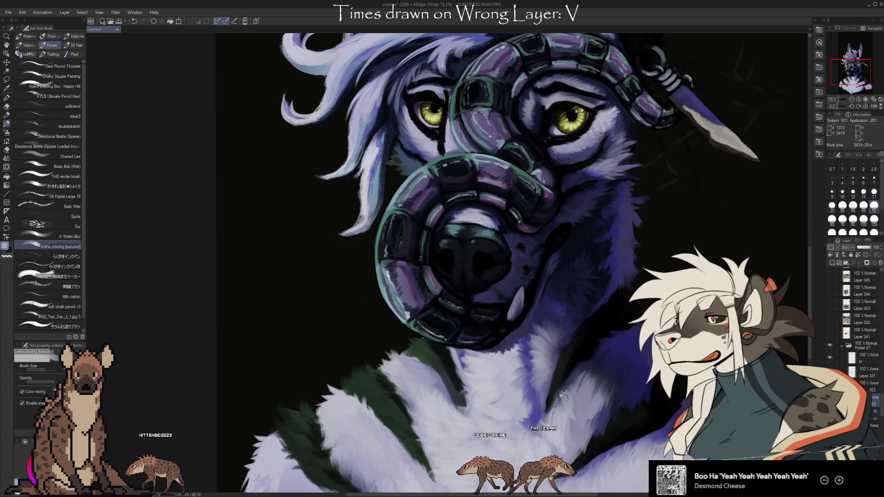
# Step: Sample a fresh colour beside the snake muzzle with the eyedropper, then return to the brush
pyautogui.scroll(-1, 585, 419)
pyautogui.scroll(-2, 587, 425)
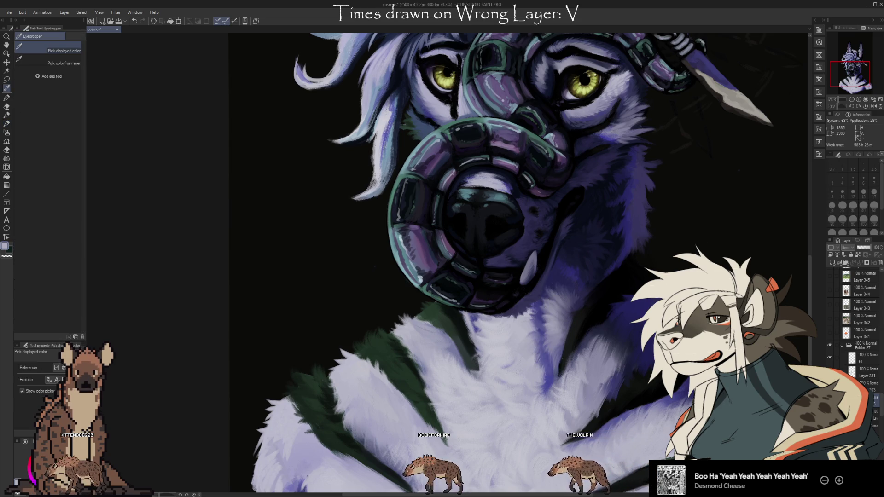
pyautogui.scroll(1, 711, 246)
pyautogui.press('i')
pyautogui.click(625, 335)
pyautogui.press('b')
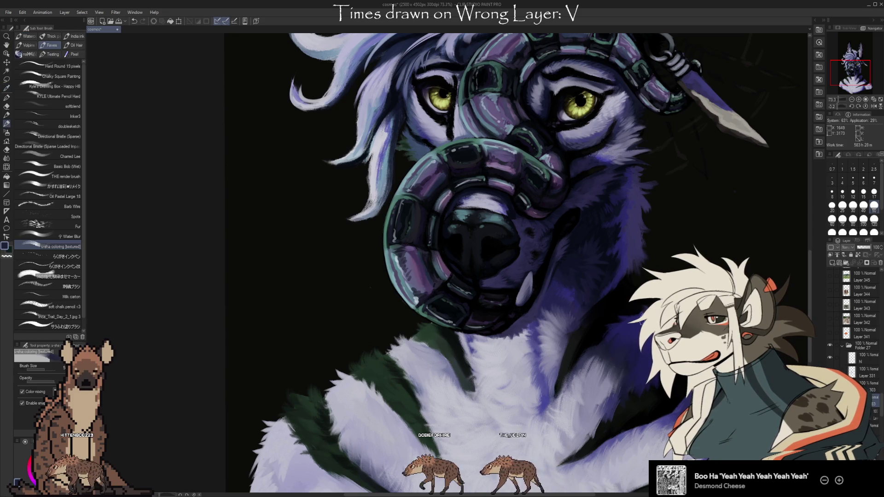
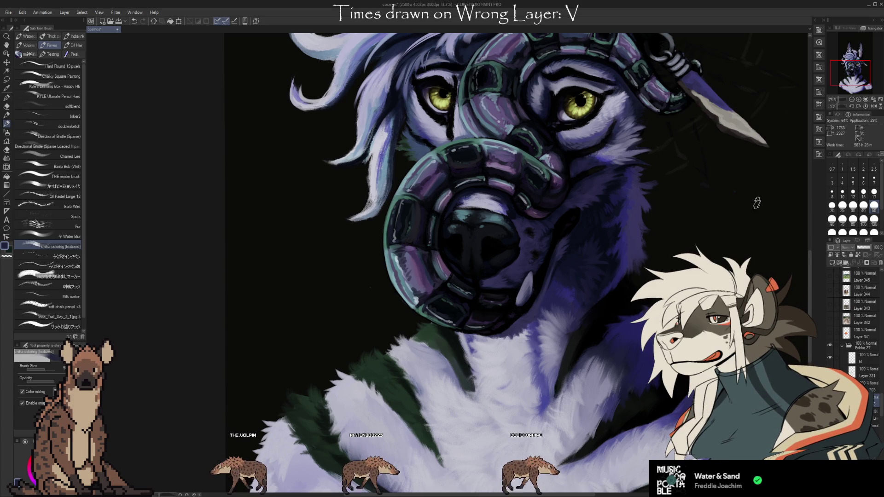
# Step: Clean up small spots on the wolf's face with the kneaded eraser, then sample two nearby colours
pyautogui.press('e')
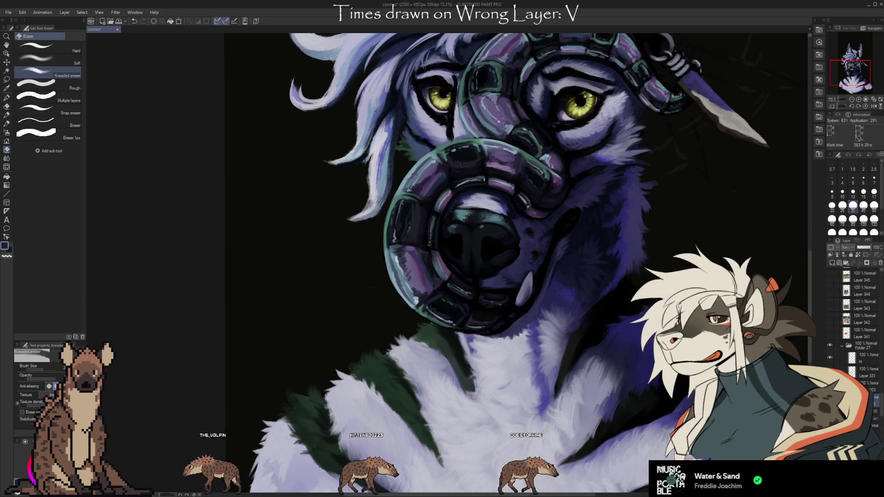
pyautogui.scroll(3, 447, 264)
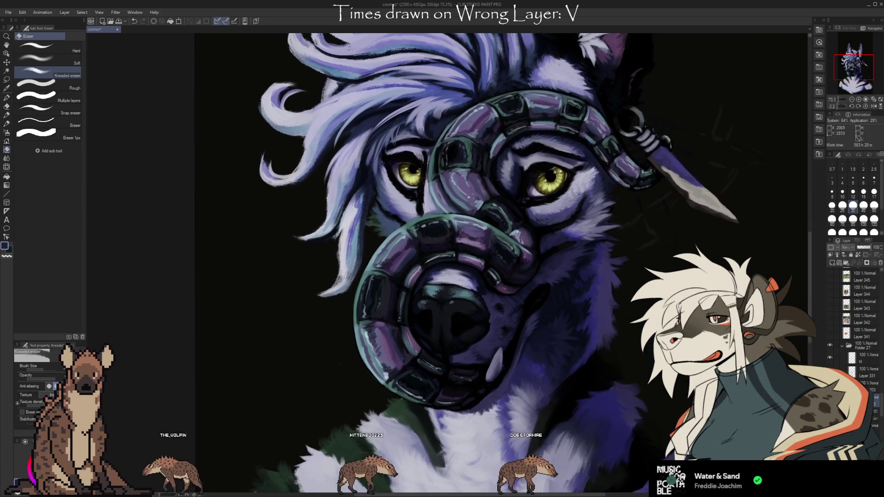
pyautogui.scroll(-1, 447, 265)
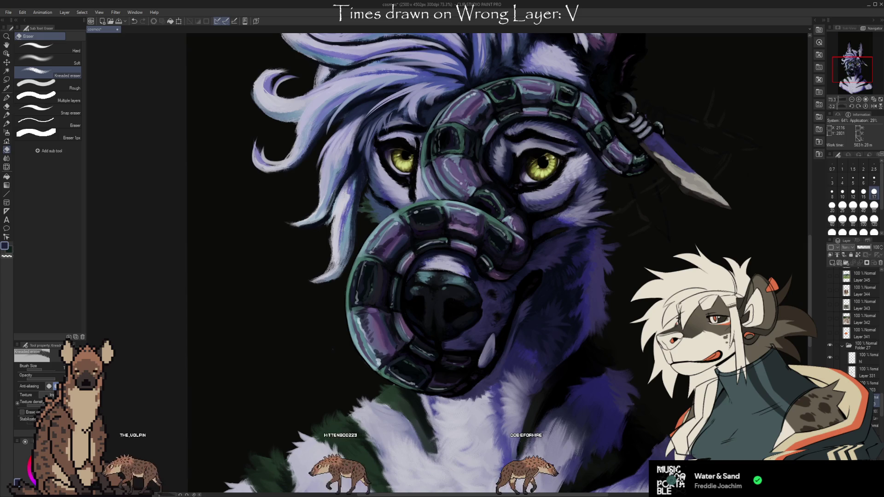
pyautogui.press('b')
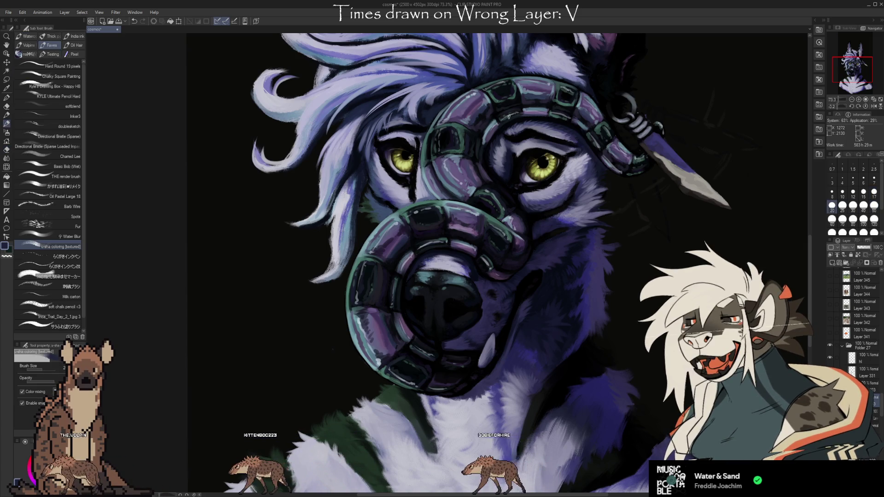
pyautogui.keyDown('alt'); pyautogui.click(464, 189); pyautogui.keyUp('alt')
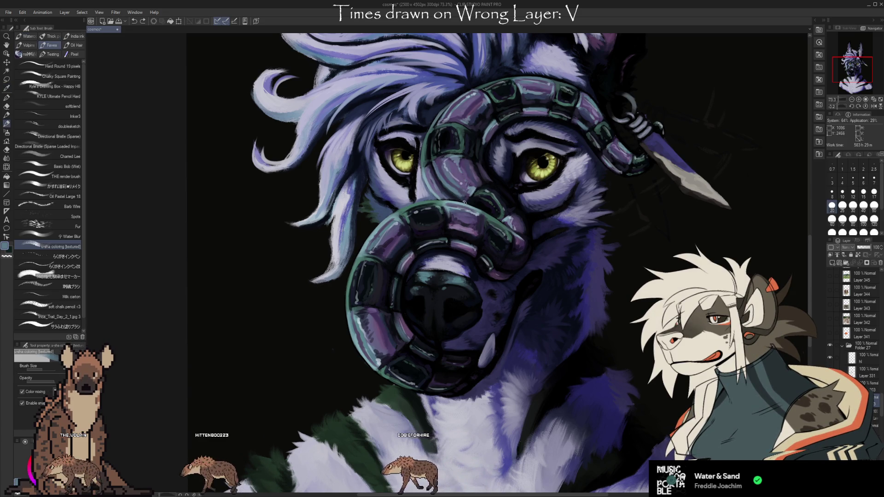
pyautogui.keyDown('alt'); pyautogui.click(459, 194); pyautogui.keyUp('alt')
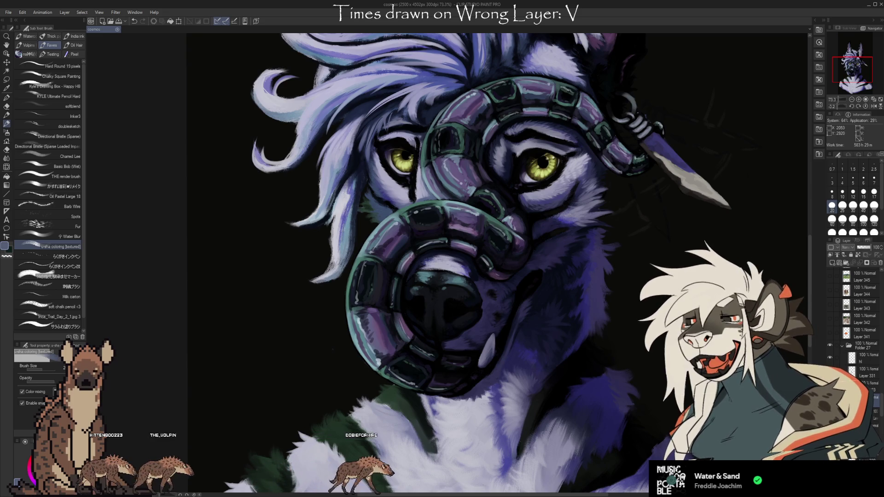
# Step: Pan the canvas toward the wolf's right ear and upper mane, then switch to the Eyedropper
pyautogui.moveTo(599, 263); pyautogui.dragTo(532, 248)
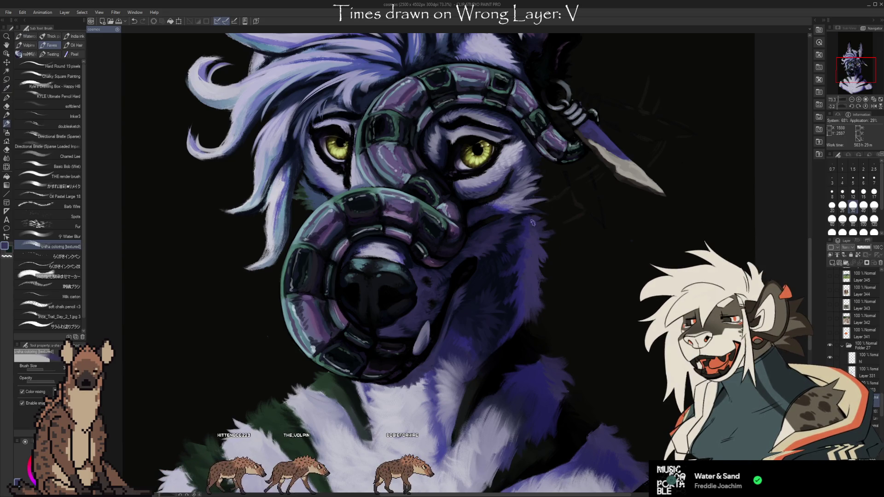
pyautogui.moveTo(482, 209); pyautogui.dragTo(558, 268)
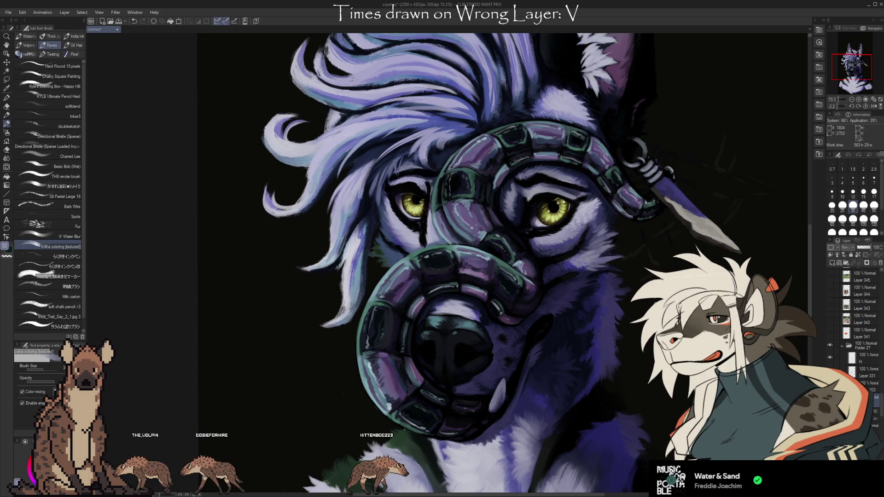
pyautogui.moveTo(656, 256); pyautogui.dragTo(667, 299)
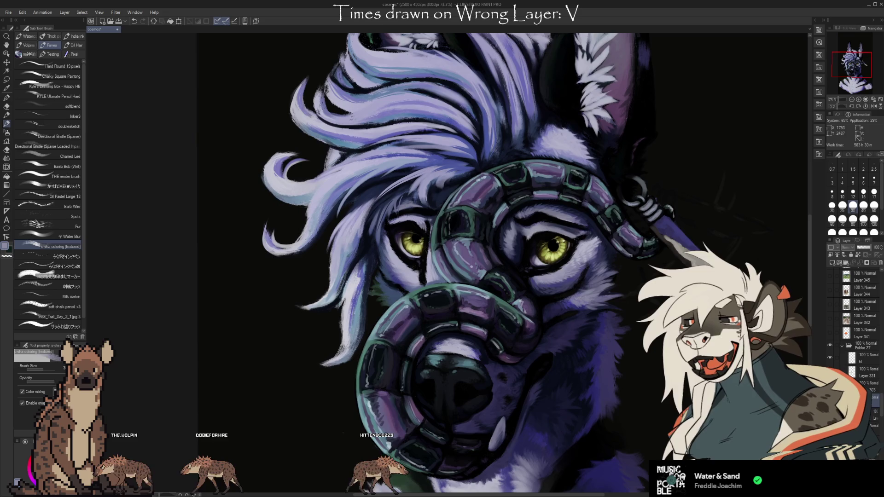
pyautogui.press('i')
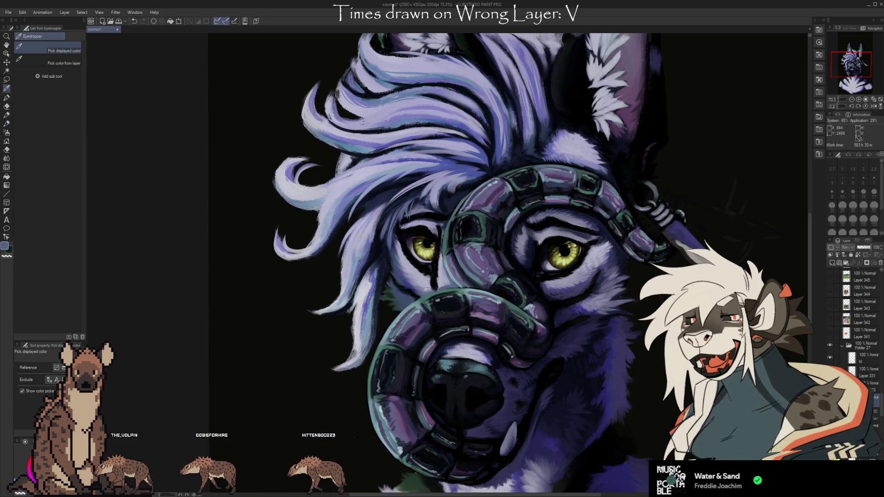
# Step: Pick a dark fur tone and a light lavender from the mane, then turn the canvas sideways
pyautogui.press('b')
pyautogui.press('i')
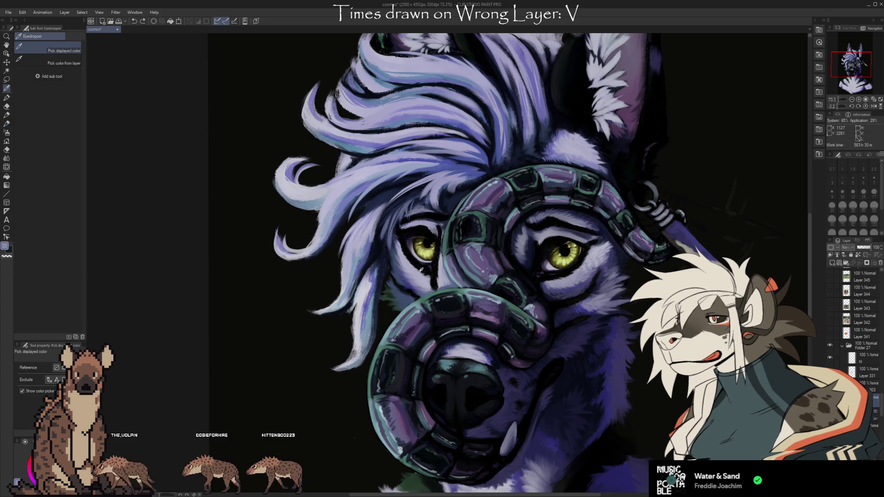
pyautogui.press('b')
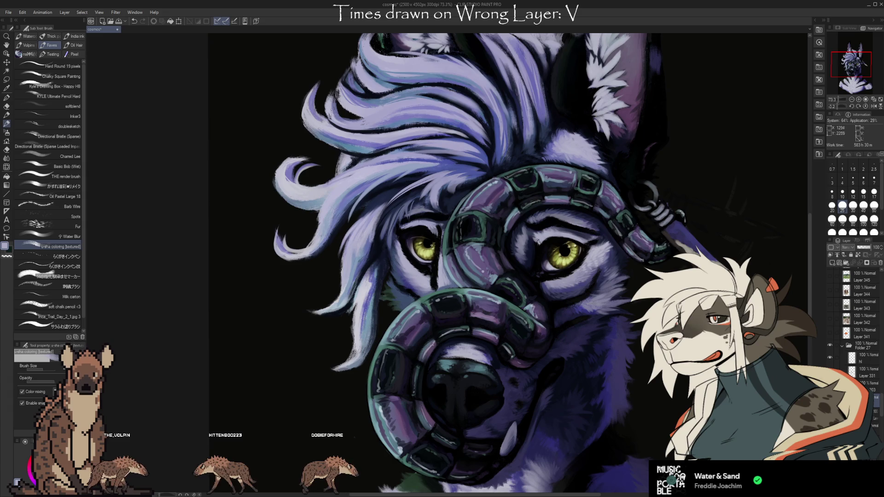
pyautogui.press('i')
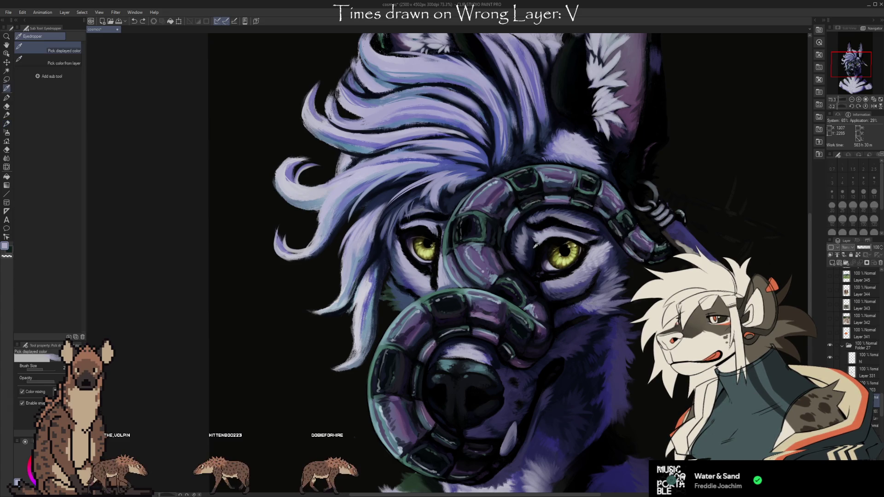
pyautogui.press('b')
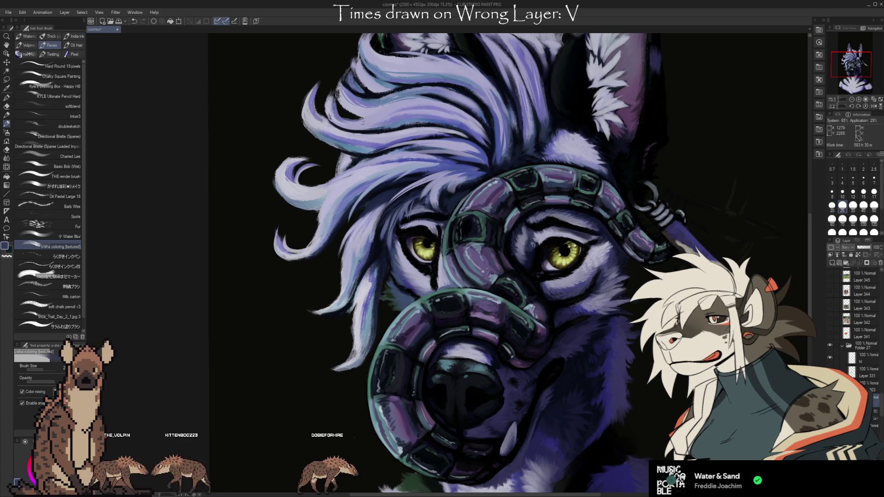
pyautogui.keyDown('alt'); pyautogui.click(535, 245); pyautogui.keyUp('alt')
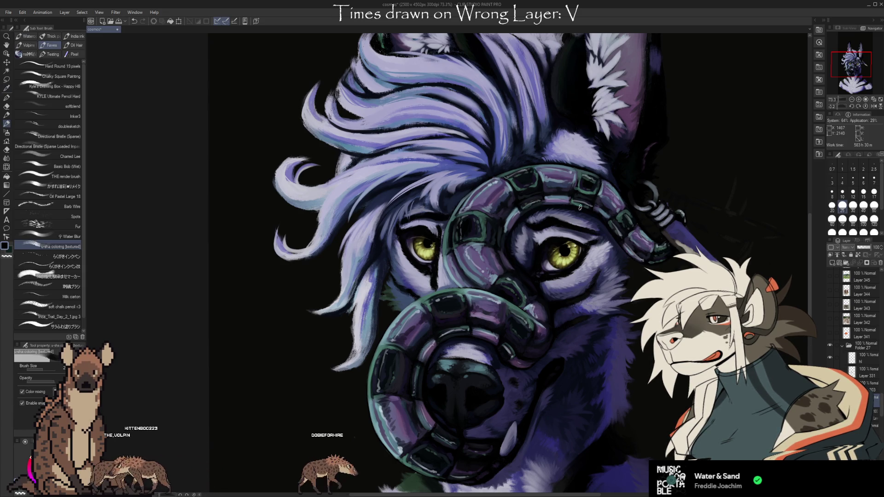
pyautogui.press('i')
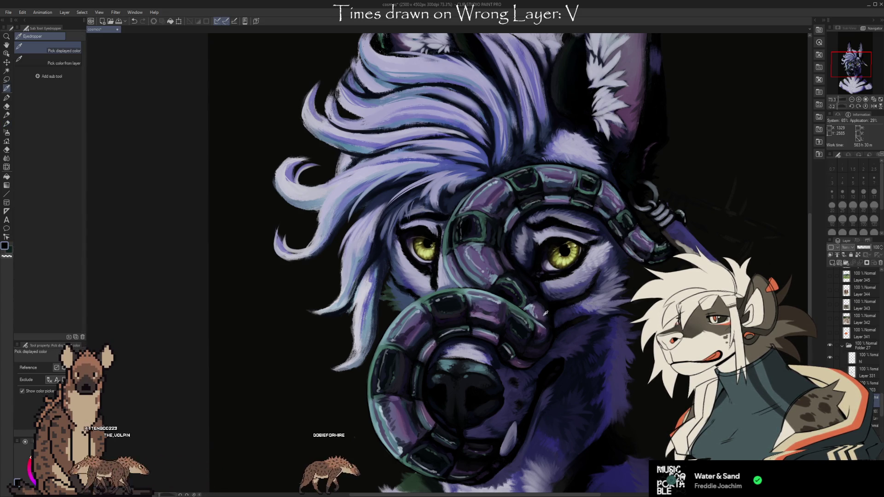
pyautogui.click(435, 224)
pyautogui.press('b')
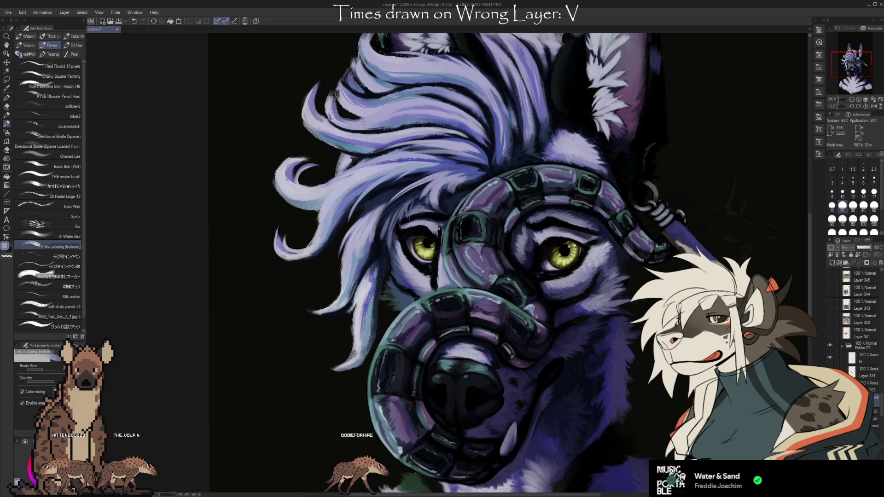
pyautogui.moveTo(452, 248); pyautogui.dragTo(420, 263)
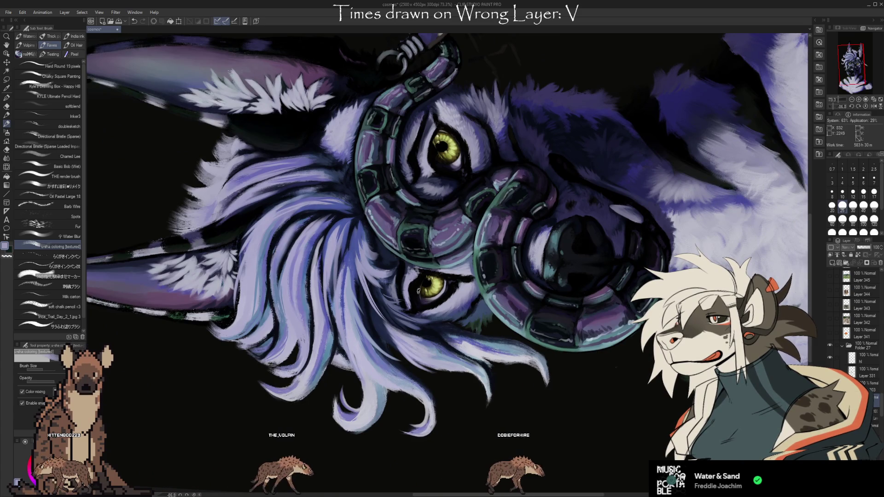
# Step: Rotate the portrait sideways and back upright twice, then nudge the view
pyautogui.moveTo(585, 308); pyautogui.dragTo(408, 401)
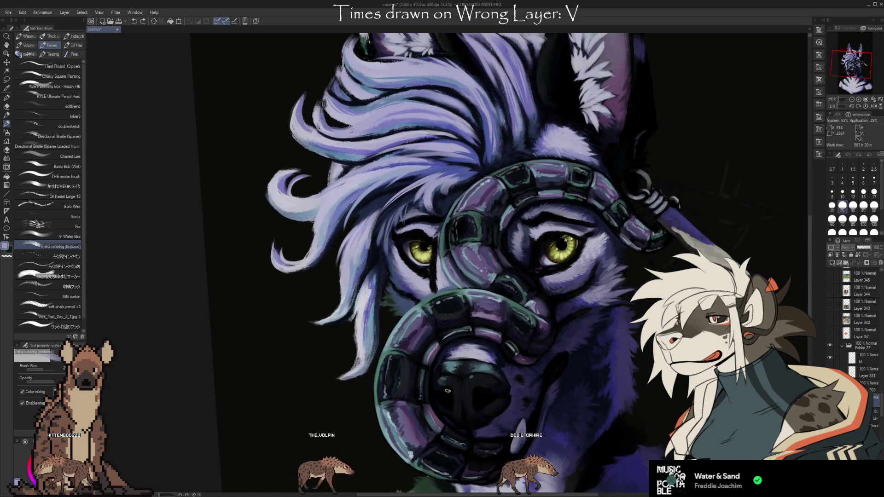
pyautogui.moveTo(449, 383); pyautogui.dragTo(417, 266)
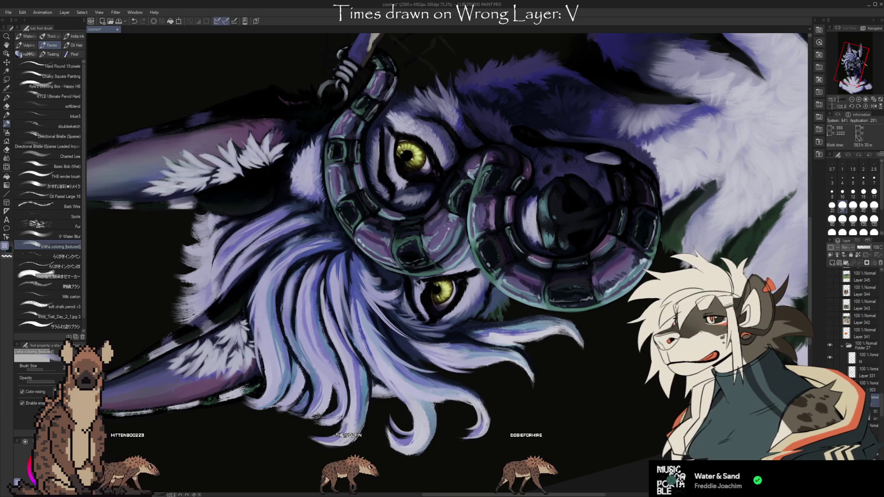
pyautogui.moveTo(530, 318)
pyautogui.mouseDown()
pyautogui.moveTo(337, 405)
pyautogui.moveTo(343, 396)
pyautogui.mouseUp()
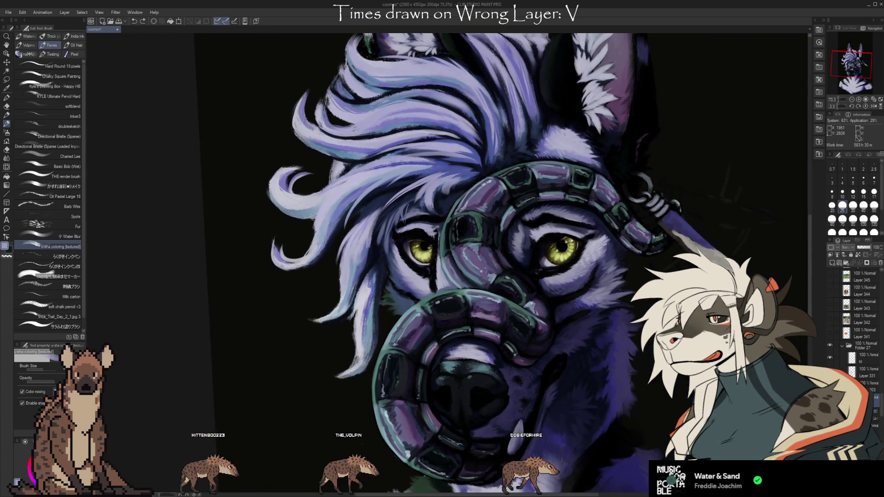
pyautogui.scroll(-1, 442, 204)
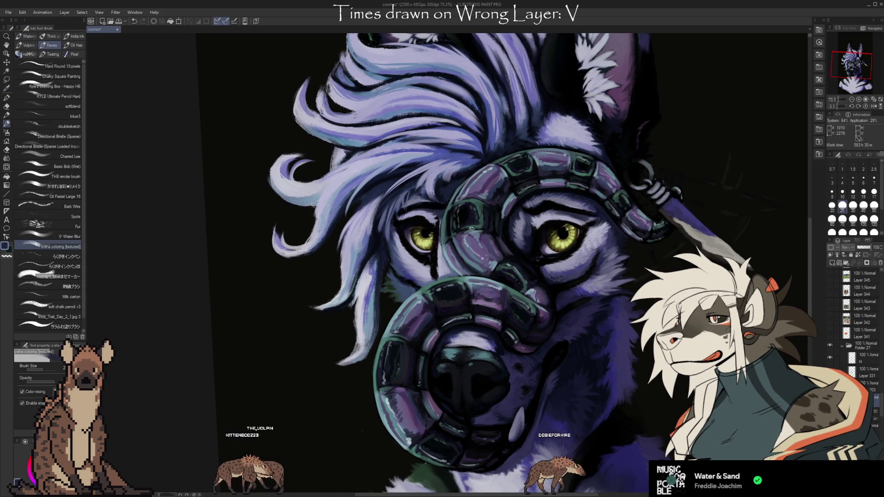
# Step: Reposition the view on the wolf's face and sample a near-black from the painting
pyautogui.scroll(-3, 431, 210)
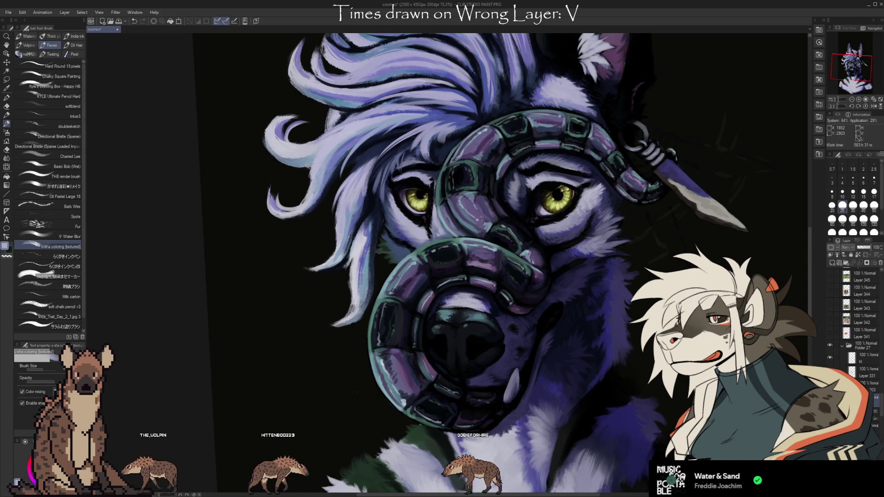
pyautogui.moveTo(433, 229); pyautogui.dragTo(414, 194)
pyautogui.moveTo(442, 249)
pyautogui.mouseDown()
pyautogui.moveTo(428, 276)
pyautogui.moveTo(447, 288)
pyautogui.mouseUp()
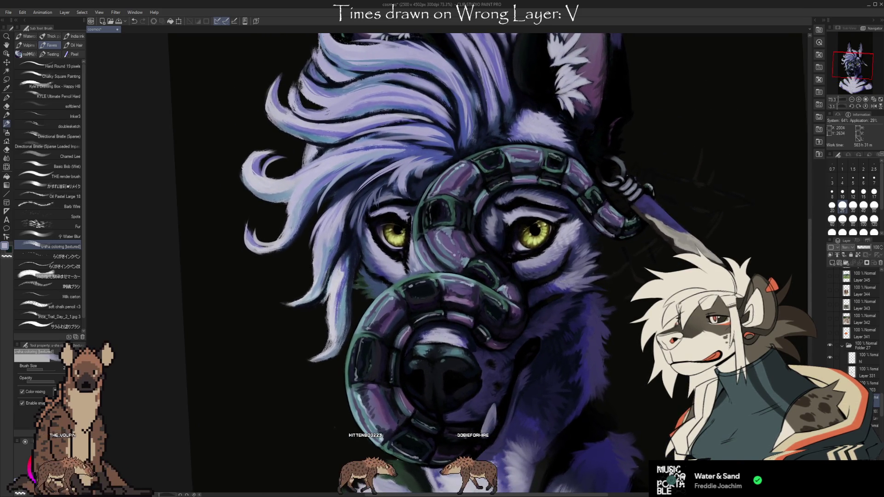
pyautogui.moveTo(442, 249); pyautogui.dragTo(440, 188)
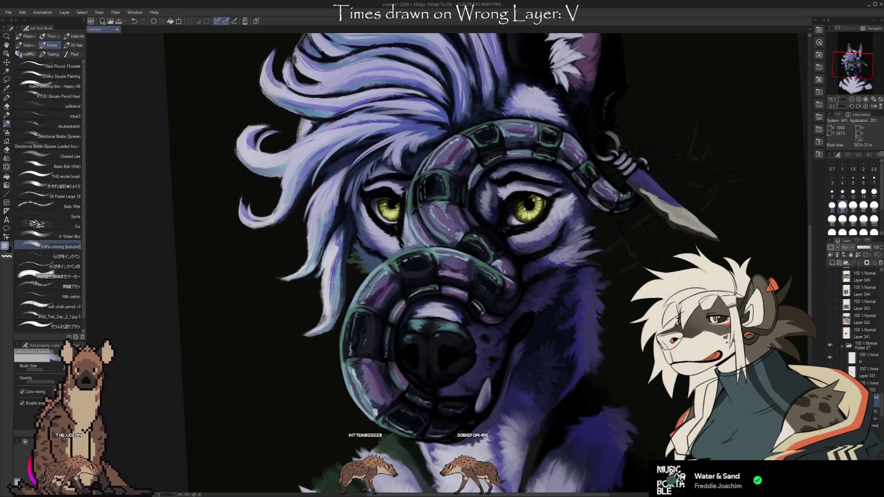
pyautogui.keyDown('alt'); pyautogui.click(526, 232); pyautogui.keyUp('alt')
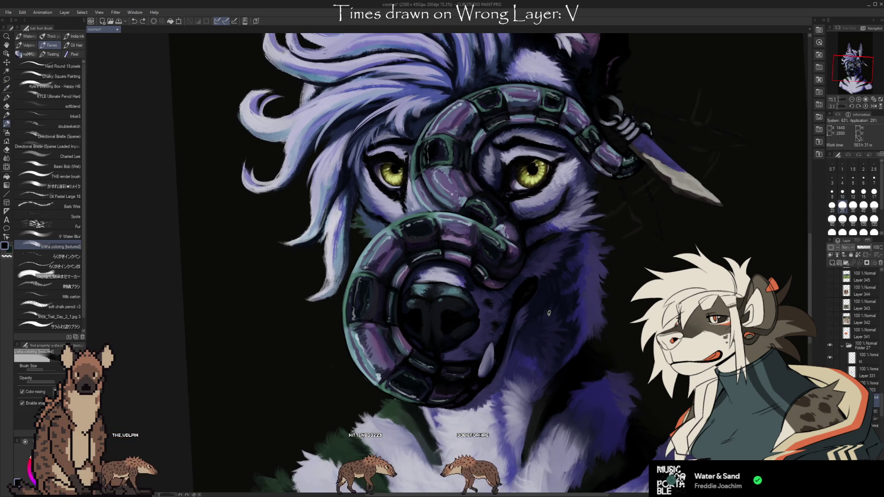
pyautogui.press('i')
pyautogui.press('b')
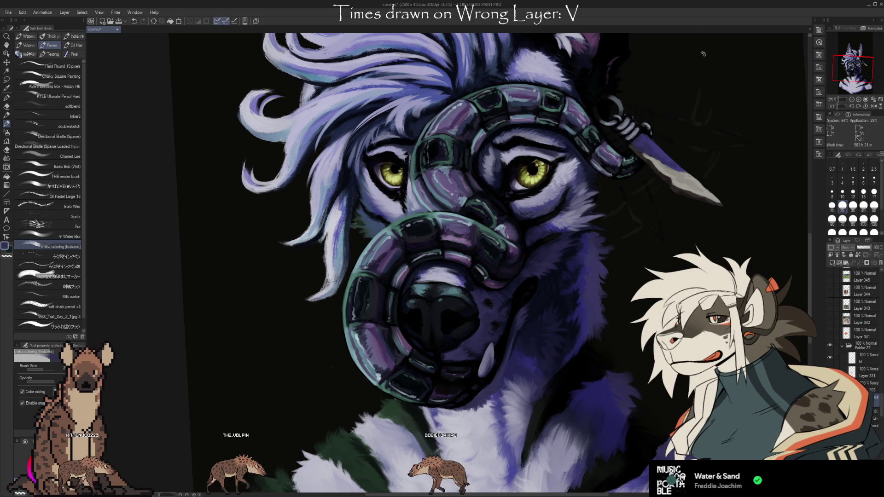
# Step: Shade the wolf's face with the near-black, scrolling the view up and down
pyautogui.scroll(1, 546, 275)
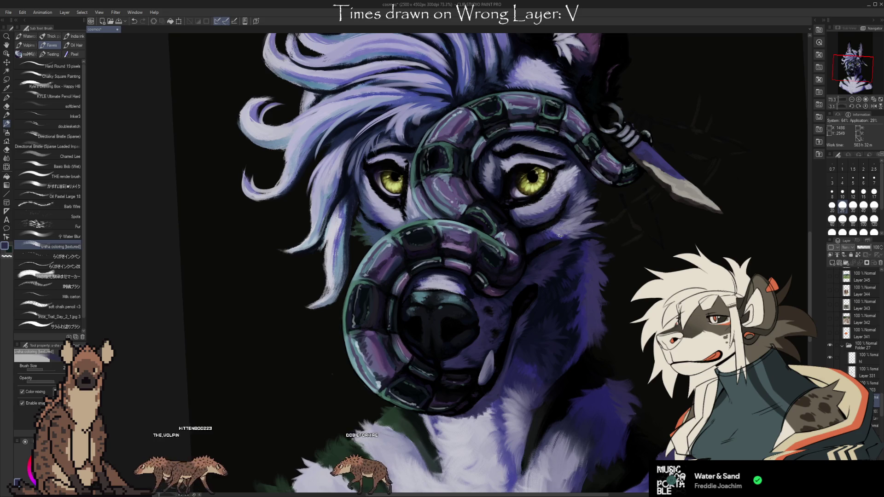
pyautogui.scroll(-1, 610, 267)
pyautogui.scroll(-1, 610, 267)
pyautogui.scroll(-1, 610, 267)
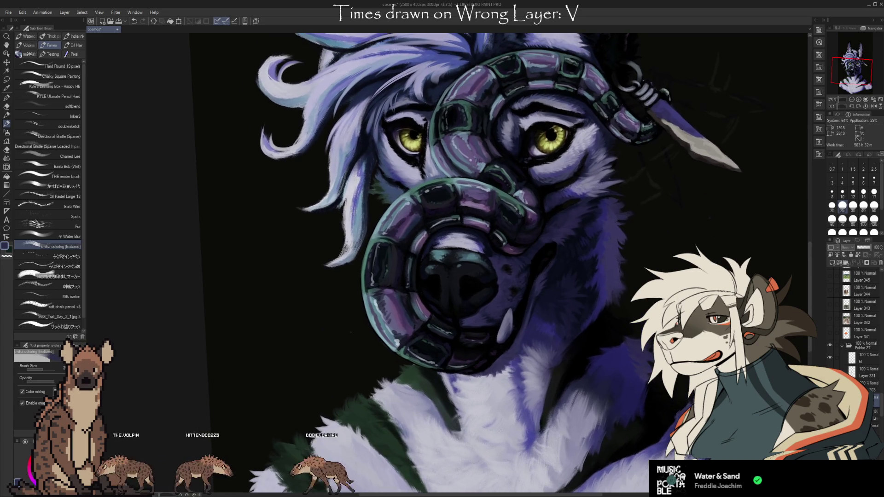
pyautogui.scroll(-1, 610, 267)
pyautogui.scroll(1, 666, 264)
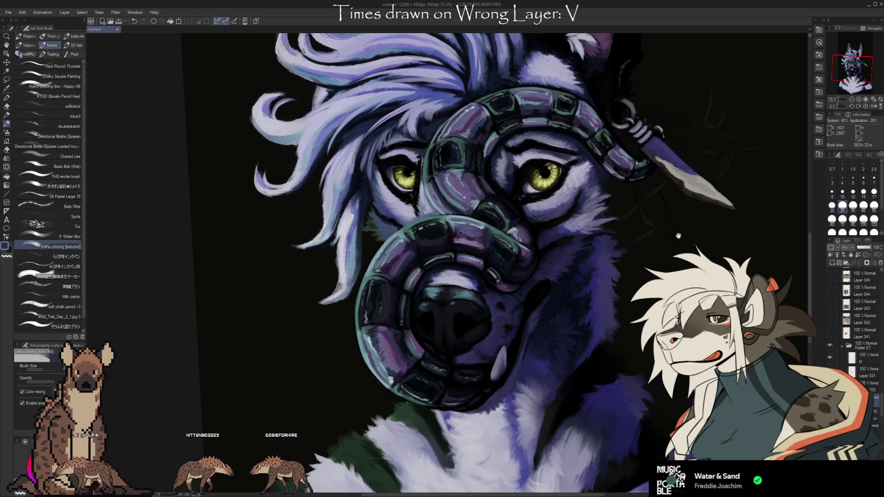
pyautogui.scroll(1, 666, 264)
pyautogui.scroll(1, 667, 263)
pyautogui.scroll(1, 663, 265)
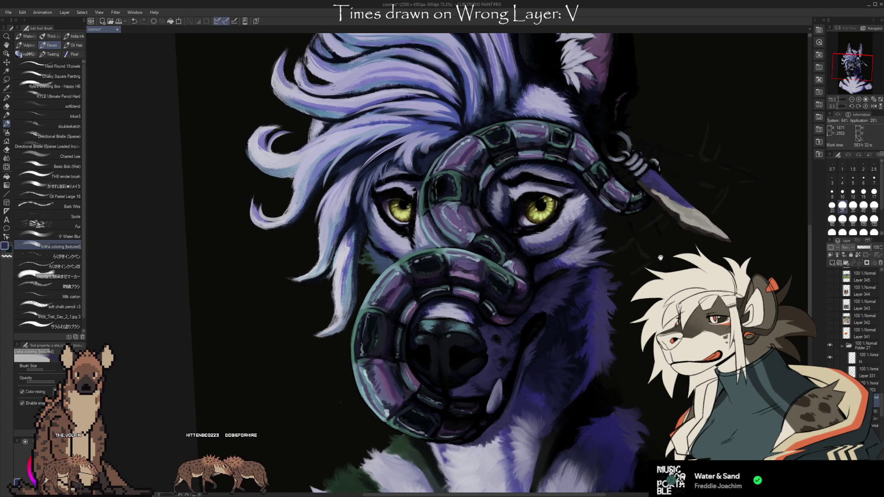
pyautogui.scroll(1, 658, 268)
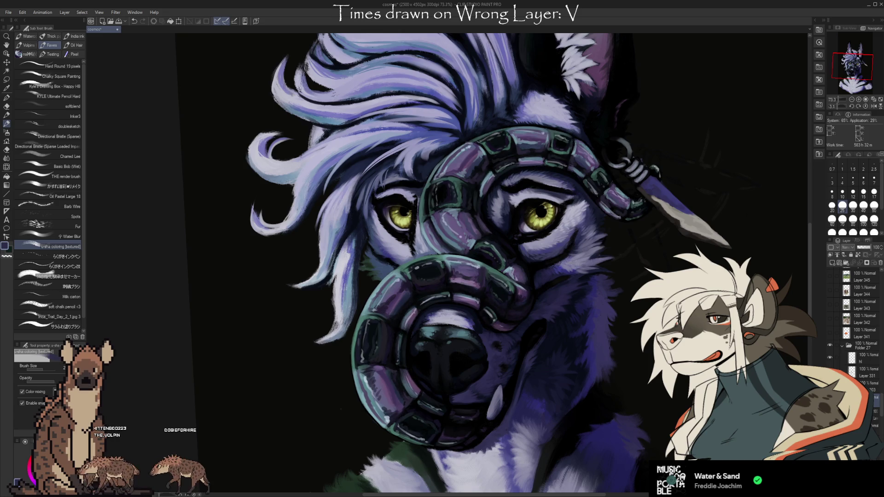
# Step: Scroll to reveal the reference-sheet layer and display it over the wolf portrait
pyautogui.hscroll(3, 451, 262)
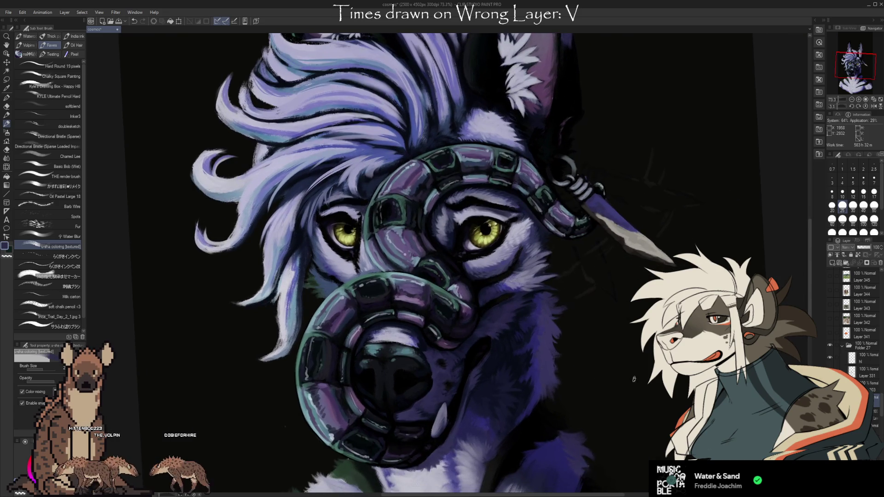
pyautogui.scroll(-10, 882, 417)
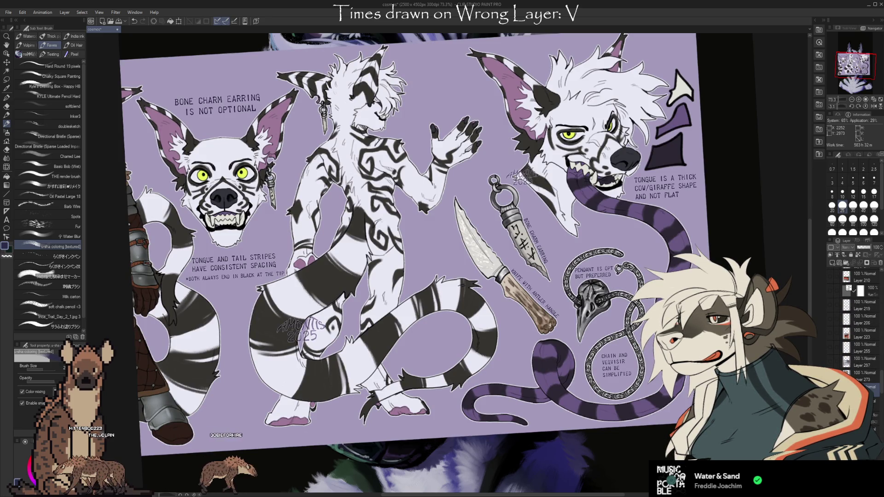
# Step: Lasso the bone charm earring on the reference sheet and clear everything outside it
pyautogui.press('m')
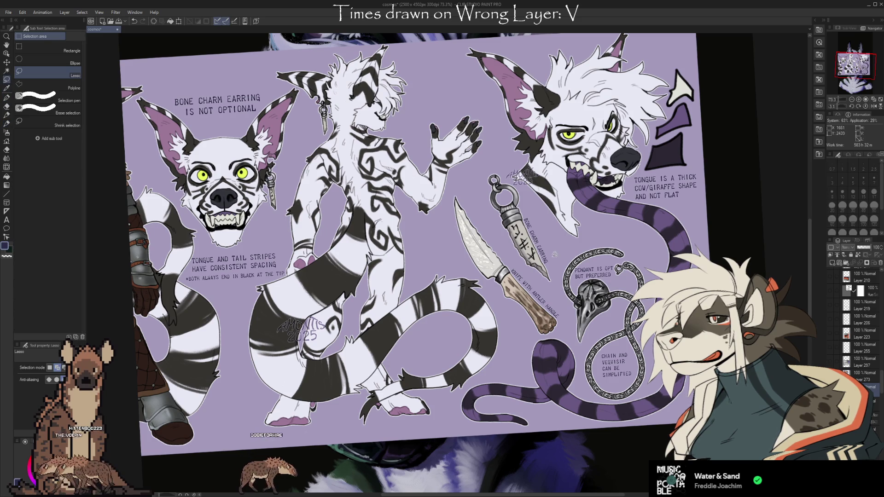
pyautogui.moveTo(515, 252); pyautogui.dragTo(509, 175)
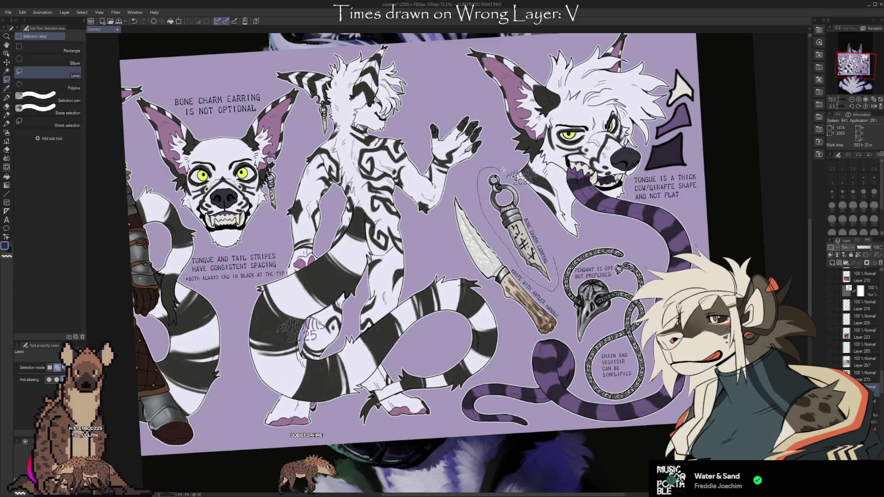
pyautogui.moveTo(551, 229); pyautogui.dragTo(557, 258)
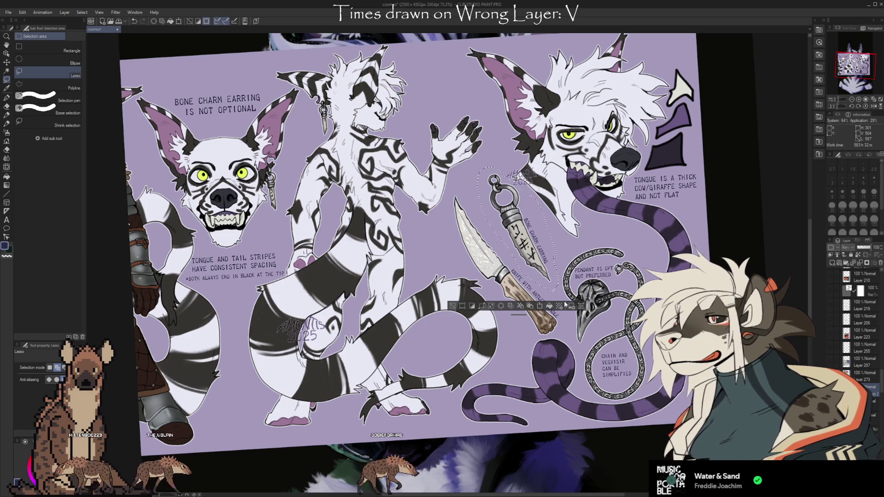
pyautogui.click(559, 306)
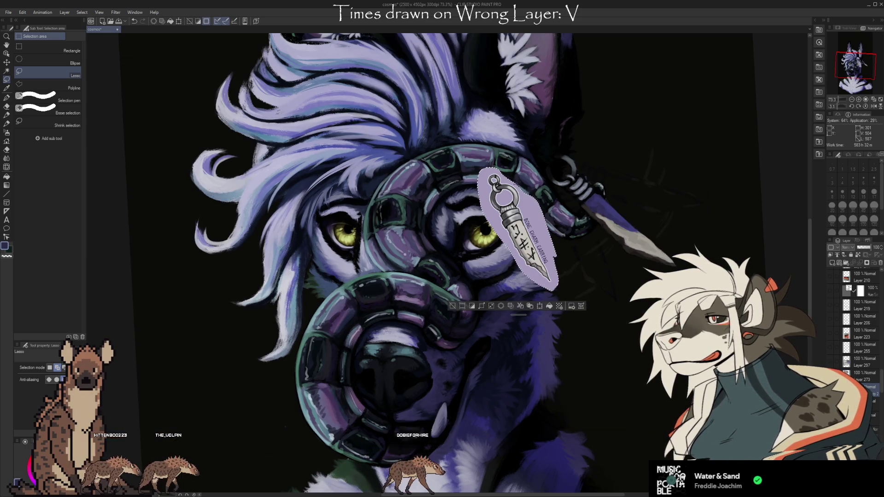
# Step: Move the earring cutout beside the wolf's ear, rotate it counter-clockwise, confirm and deselect
pyautogui.hotkey('ctrl', 't')
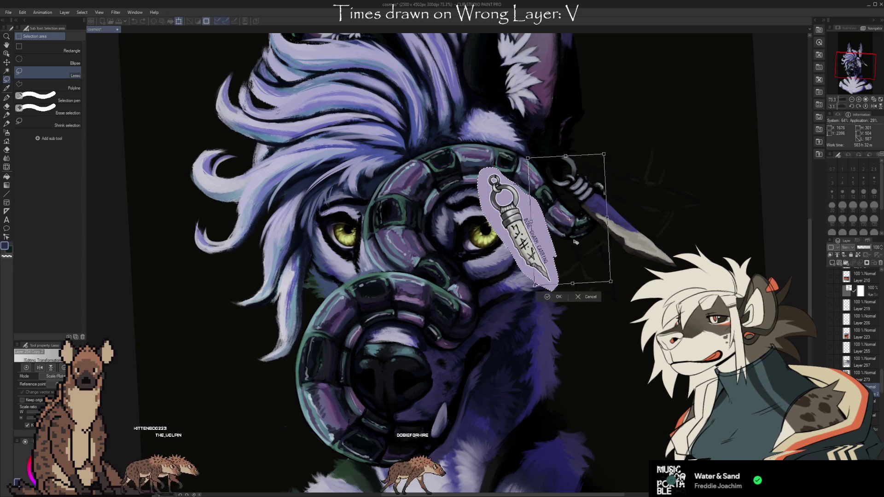
pyautogui.moveTo(516, 228); pyautogui.dragTo(654, 177)
pyautogui.moveTo(704, 249)
pyautogui.mouseDown()
pyautogui.moveTo(688, 220)
pyautogui.moveTo(662, 232)
pyautogui.mouseUp()
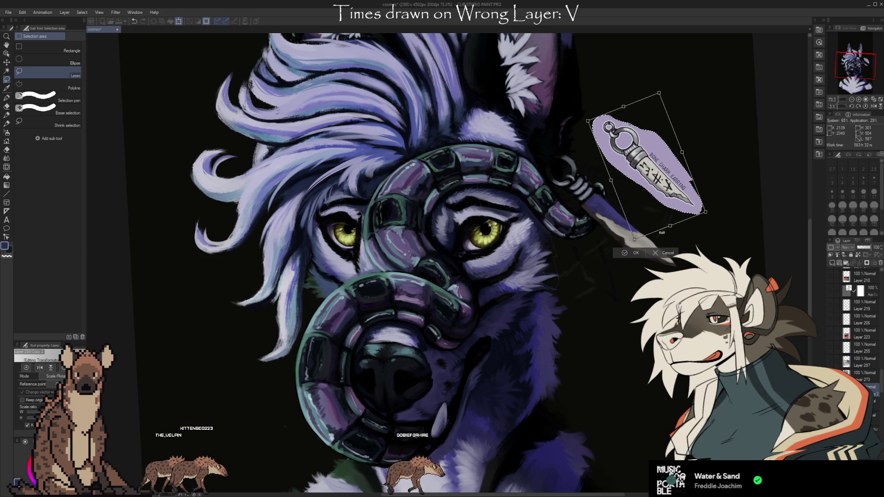
pyautogui.click(632, 252)
pyautogui.click(582, 231)
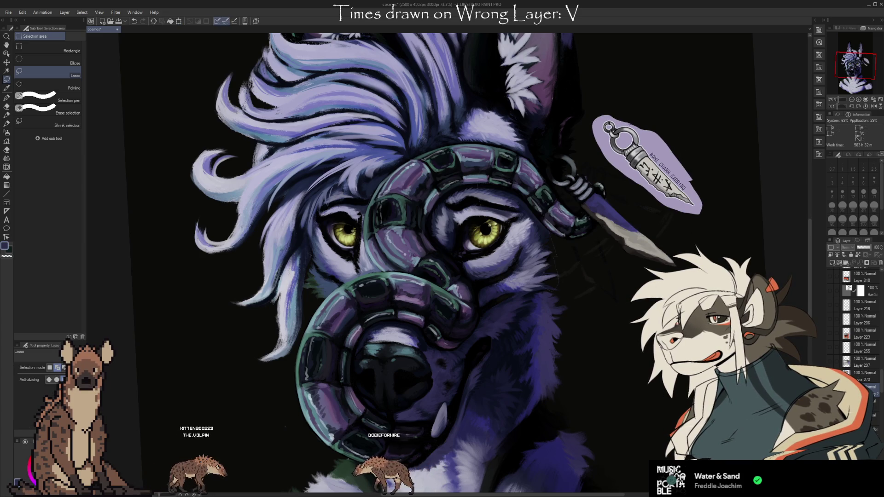
pyautogui.press('e')
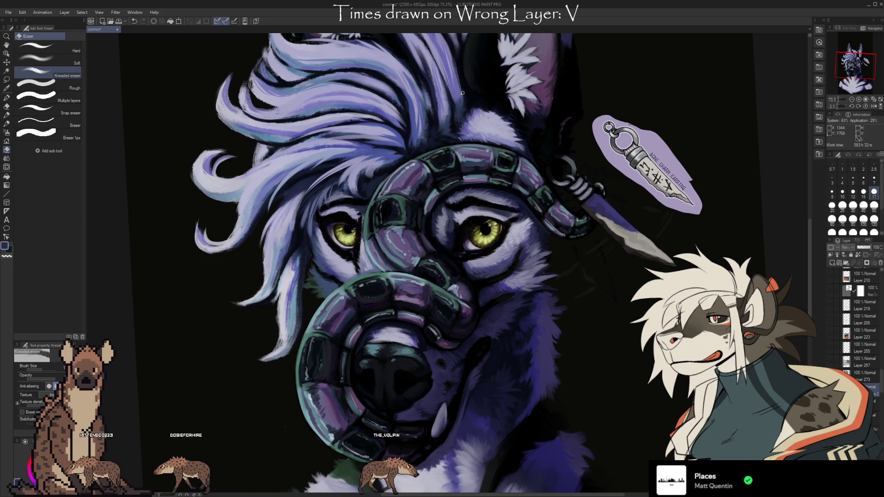
# Step: Zoom in on the muzzle and step back three edits to compare it before glazing
pyautogui.moveTo(462, 92); pyautogui.dragTo(425, 90)
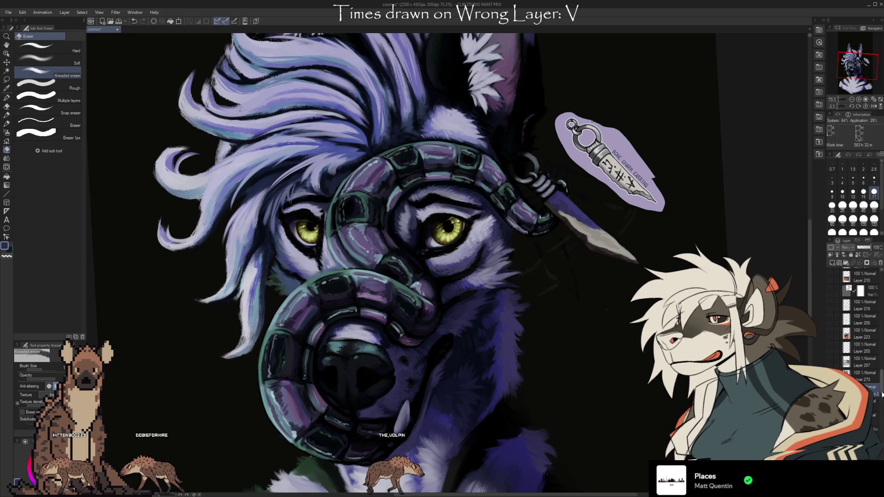
pyautogui.scroll(-2, 881, 418)
pyautogui.scroll(-3, 880, 414)
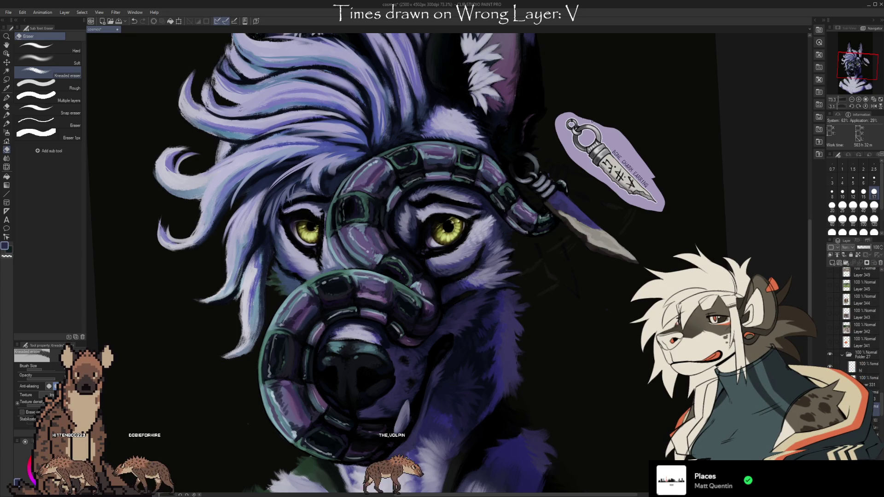
pyautogui.scroll(-3, 575, 106)
pyautogui.scroll(1, 636, 318)
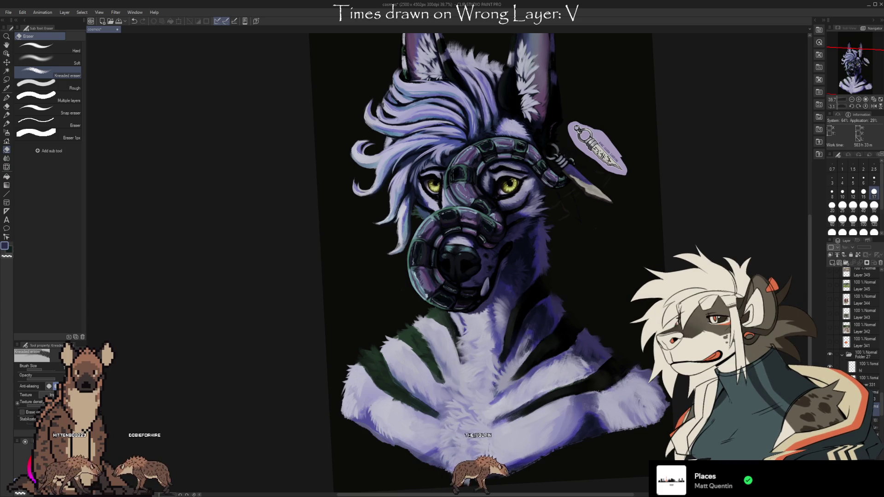
pyautogui.hotkey('ctrl', 'z')
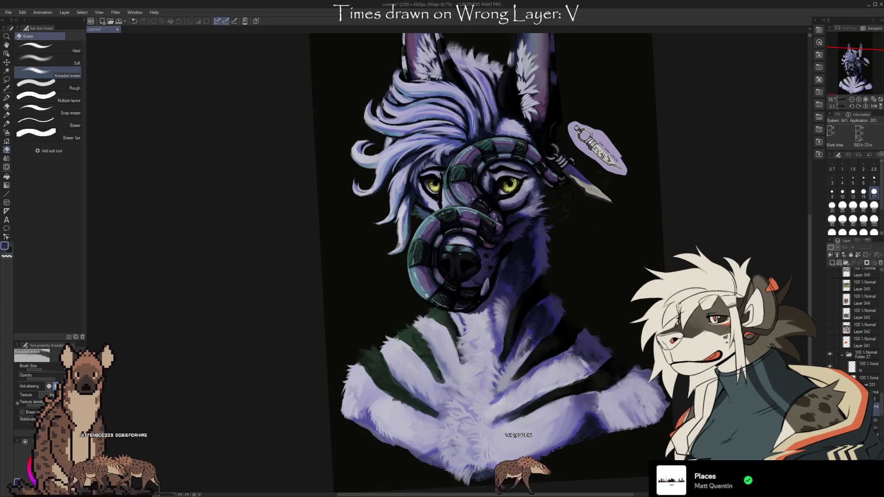
pyautogui.hotkey('ctrl', 'z')
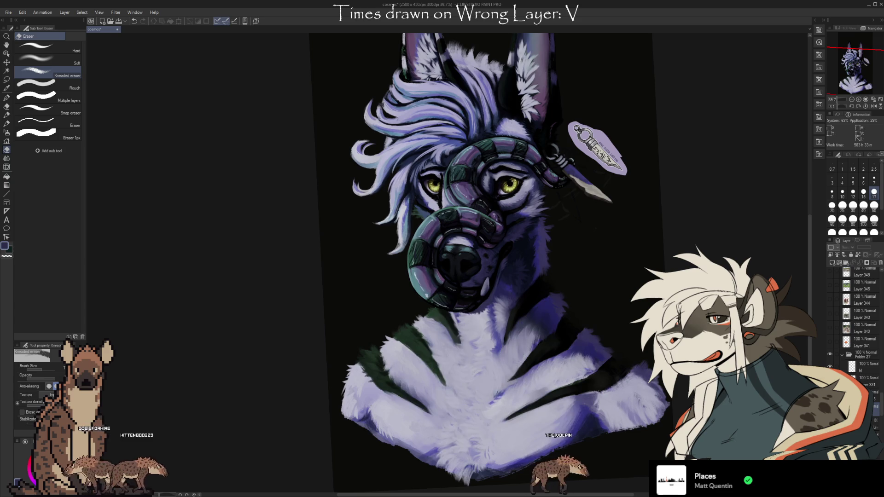
pyautogui.hotkey('ctrl', 'z')
pyautogui.hotkey('ctrl', 'z')
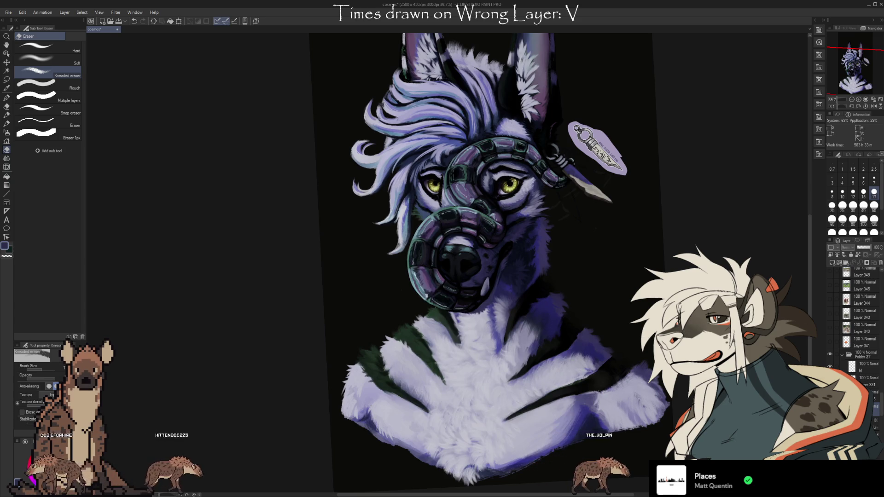
pyautogui.scroll(5, 646, 176)
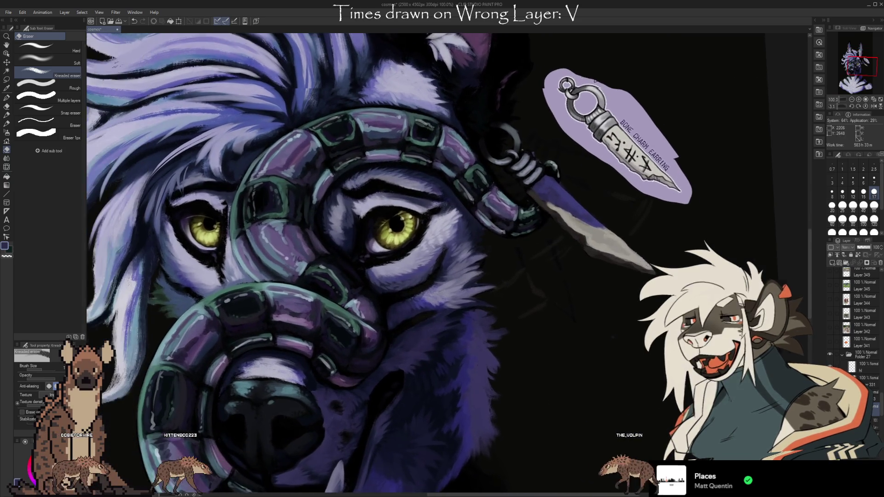
# Step: Choose a soft brush, undo the black zigzag strokes on the blade, and shrink the brush size
pyautogui.press('i')
pyautogui.press('b')
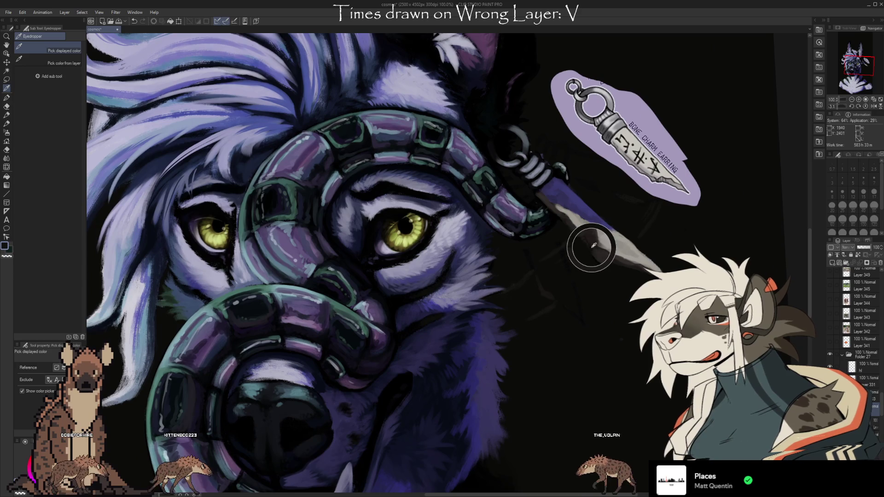
pyautogui.click(67, 327)
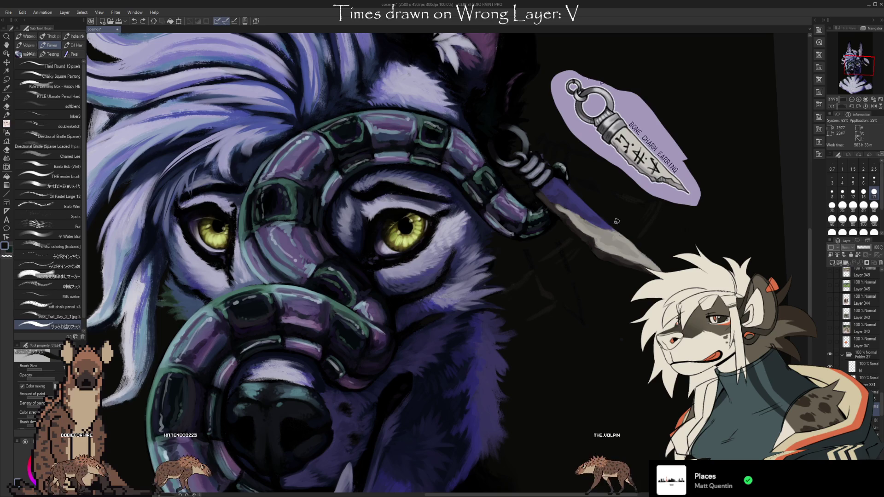
pyautogui.hotkey('ctrl', 'z')
pyautogui.press('[')
pyautogui.press('[')
pyautogui.press('[')
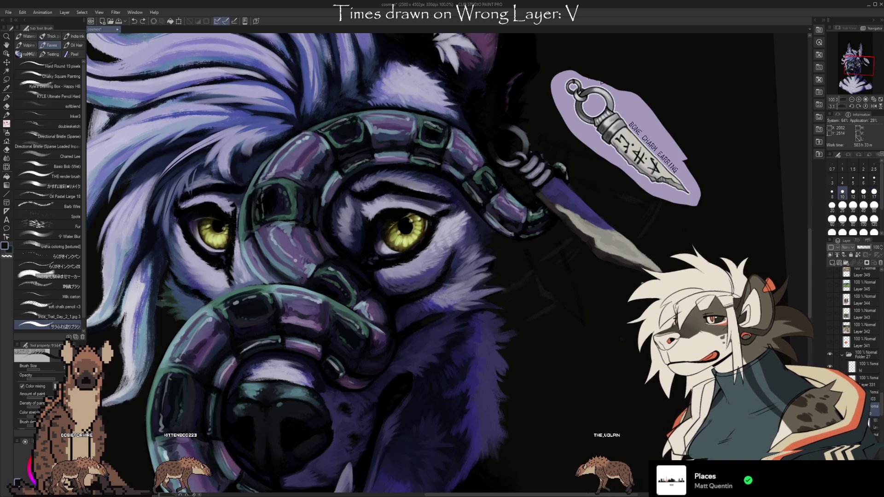
# Step: Rotate the view so the blade hangs vertically and paint rune strokes, redoing one over the V mark
pyautogui.moveTo(641, 283); pyautogui.dragTo(500, 424)
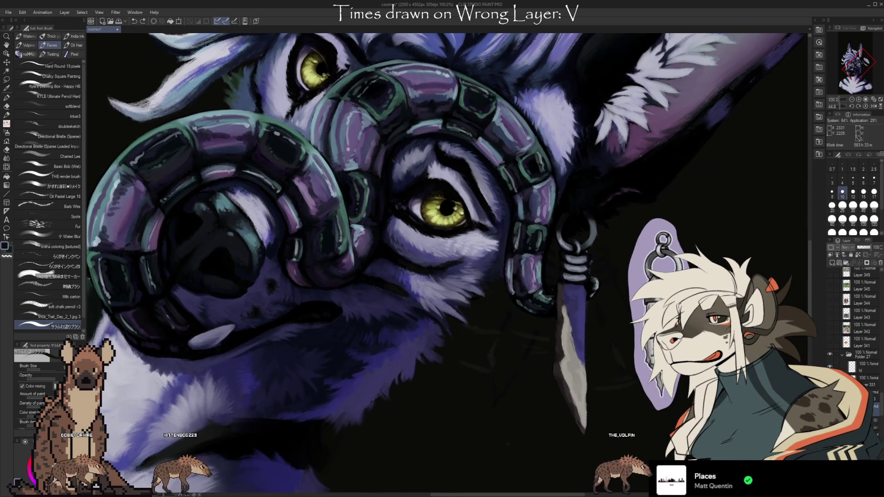
pyautogui.moveTo(620, 412); pyautogui.dragTo(589, 297)
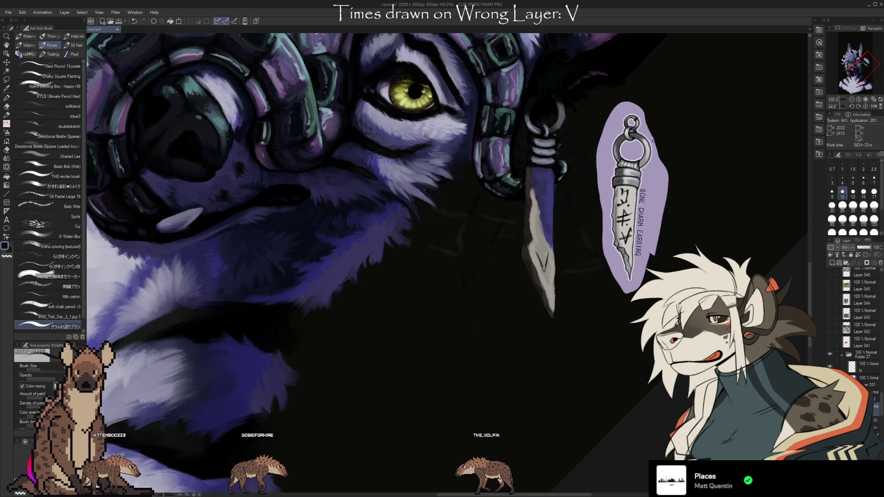
pyautogui.moveTo(540, 257); pyautogui.dragTo(541, 271)
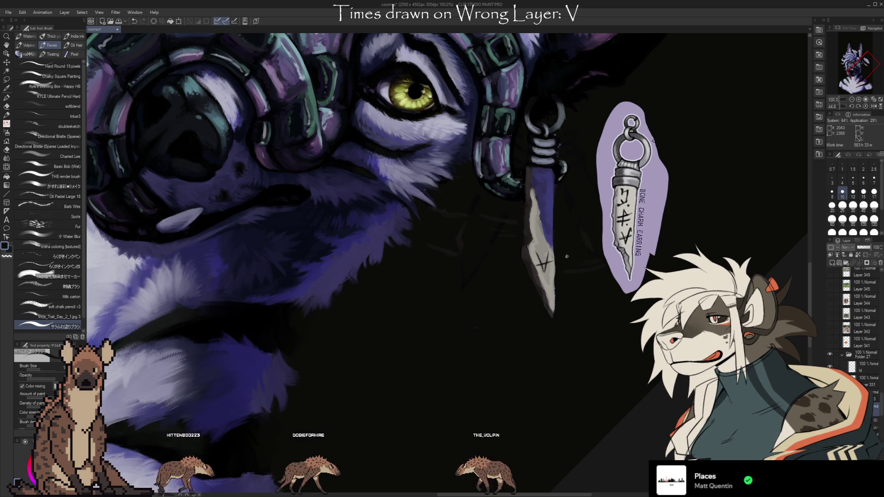
pyautogui.hotkey('ctrl', 'z')
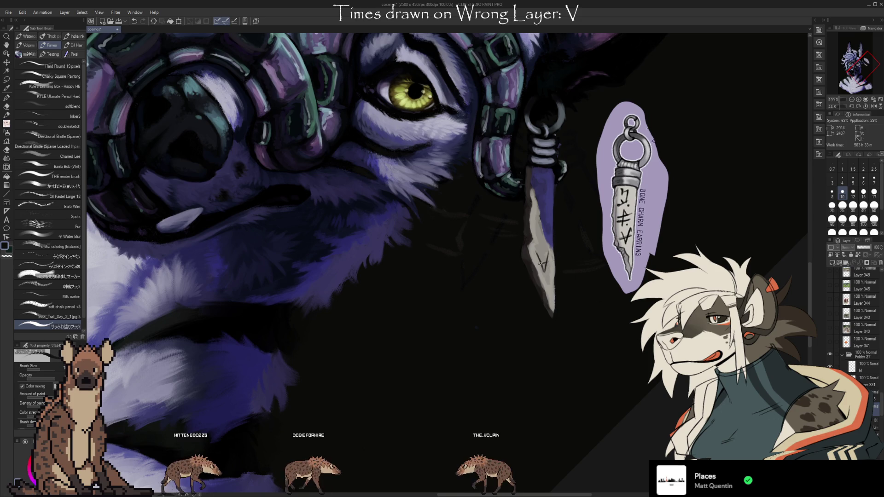
pyautogui.moveTo(537, 267); pyautogui.dragTo(542, 258)
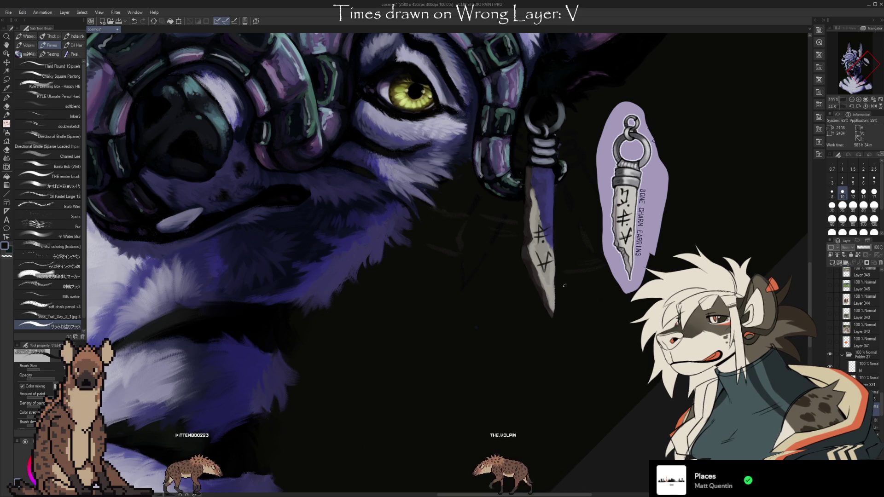
# Step: Lasso the upper rune on the blade and nudge it slightly higher
pyautogui.click(7, 80)
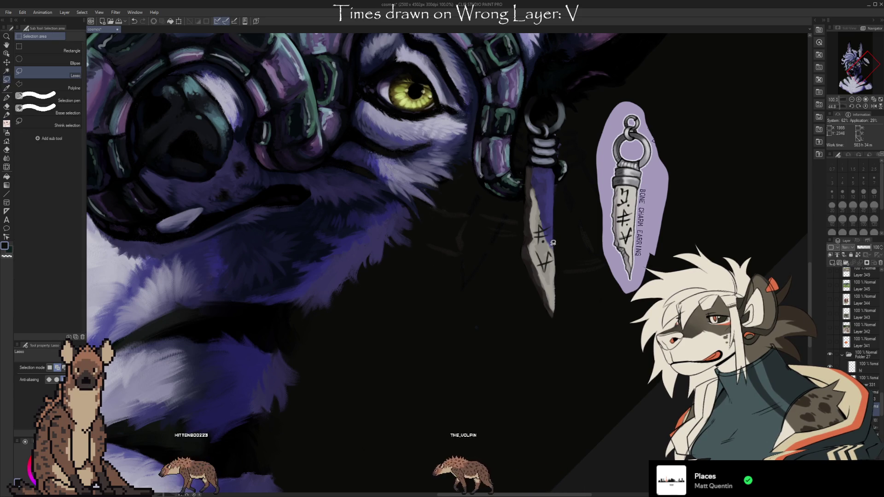
pyautogui.moveTo(544, 214); pyautogui.dragTo(555, 244)
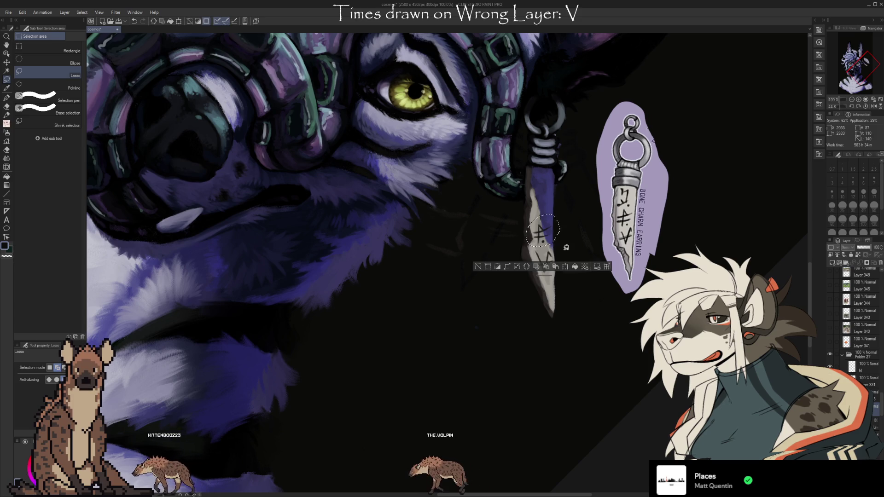
pyautogui.hotkey('ctrl', 't')
pyautogui.moveTo(553, 225); pyautogui.dragTo(552, 219)
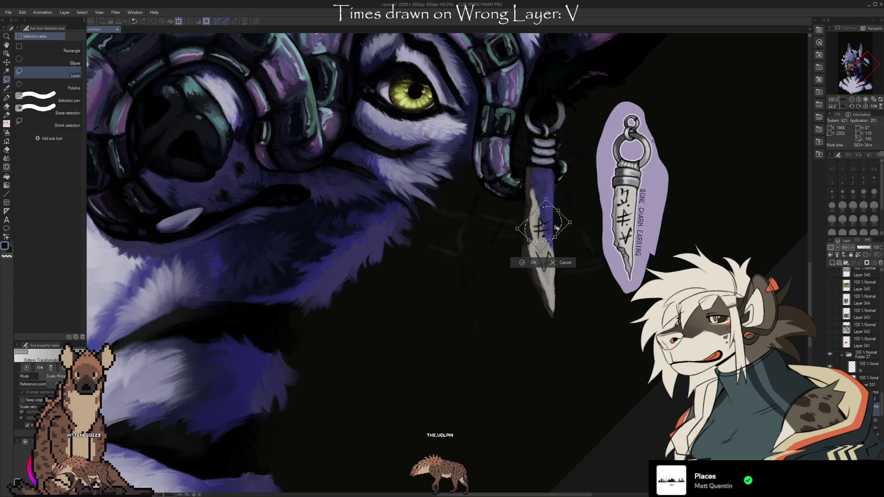
pyautogui.click(529, 262)
# Step: Paint a short dark mark near the top of the earring blade
pyautogui.press('e')
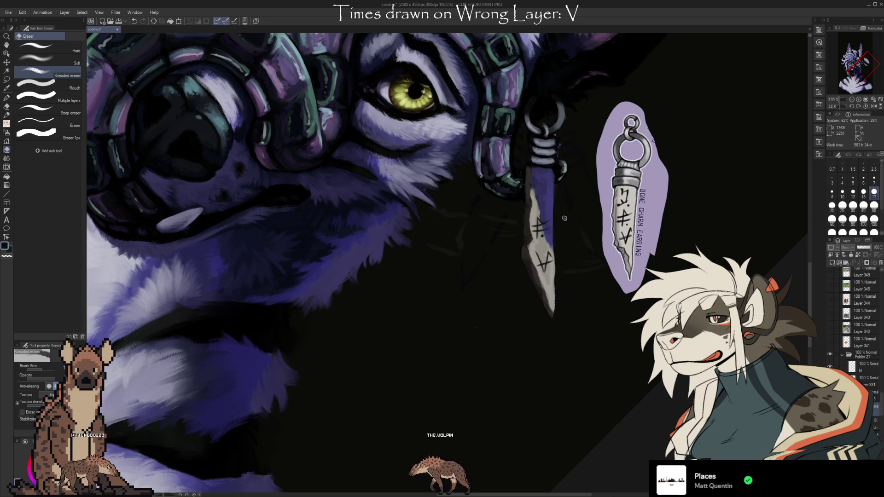
pyautogui.press('b')
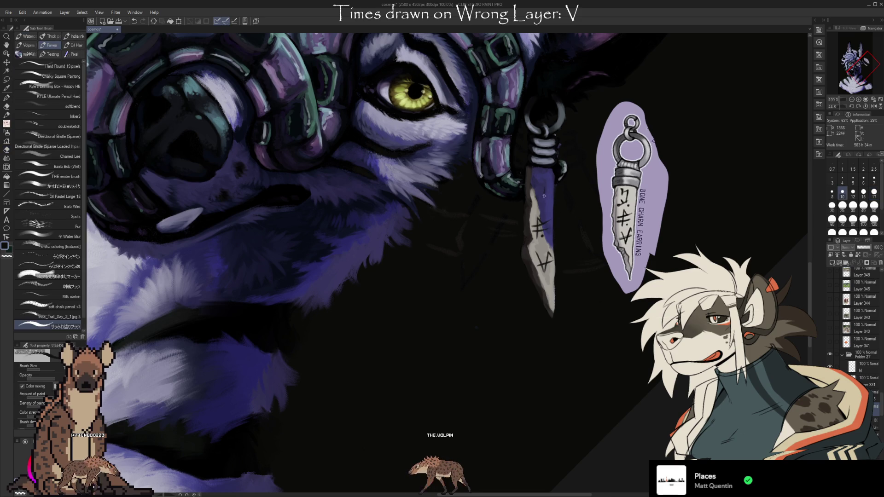
pyautogui.moveTo(546, 184); pyautogui.dragTo(546, 196)
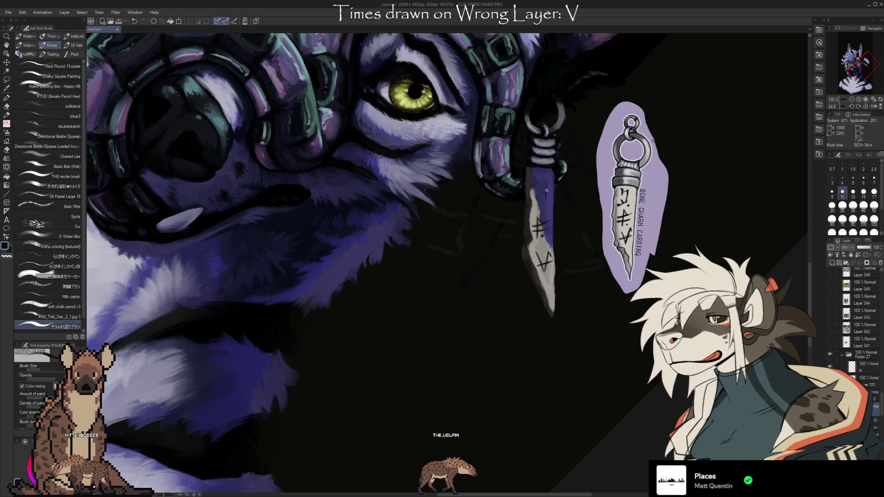
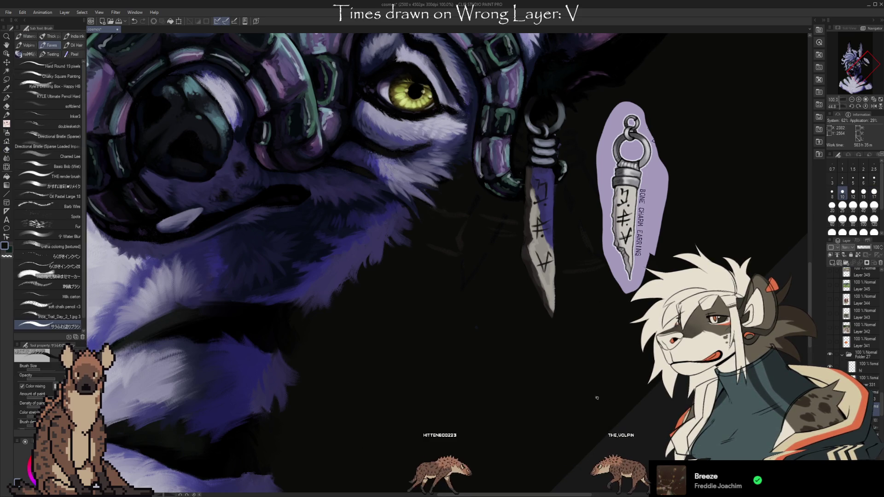
# Step: Turn the view upright, zoom in on the eye and knife earring, then return to 100%
pyautogui.moveTo(654, 436)
pyautogui.mouseDown()
pyautogui.moveTo(602, 300)
pyautogui.moveTo(639, 301)
pyautogui.mouseUp()
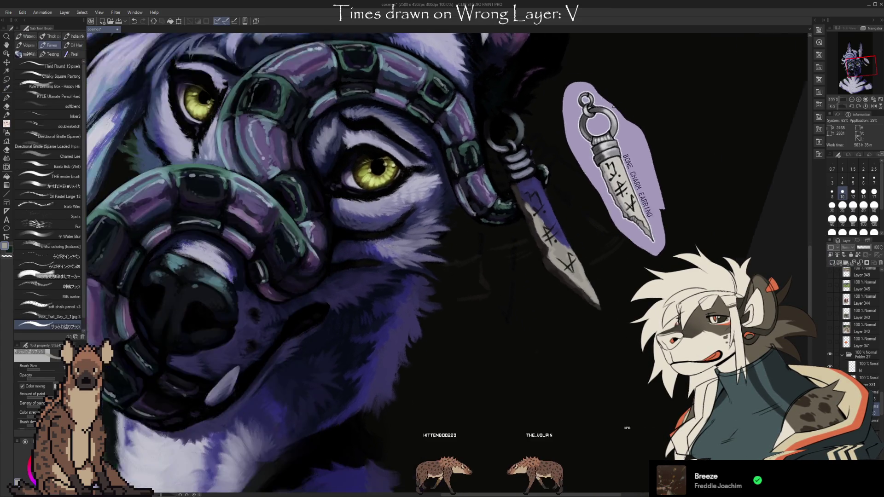
pyautogui.scroll(5, 578, 260)
pyautogui.moveTo(506, 277); pyautogui.dragTo(578, 260)
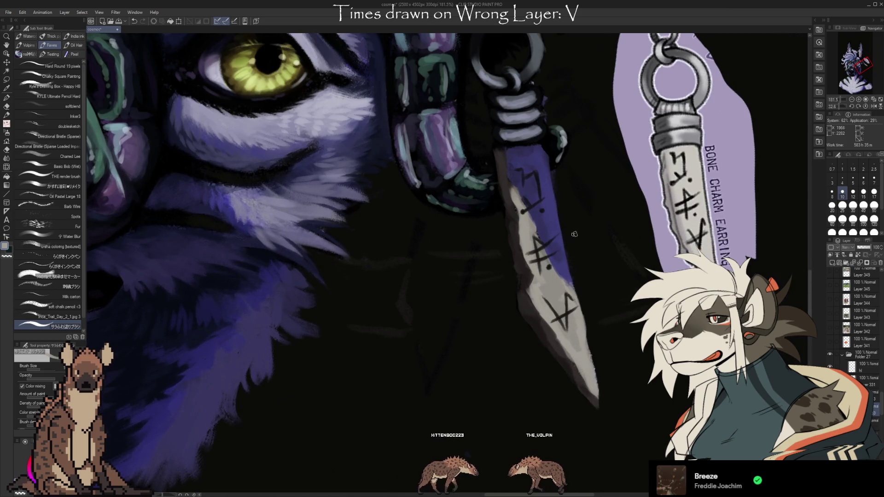
pyautogui.scroll(-2, 574, 234)
pyautogui.scroll(-1, 571, 234)
pyautogui.scroll(-1, 567, 232)
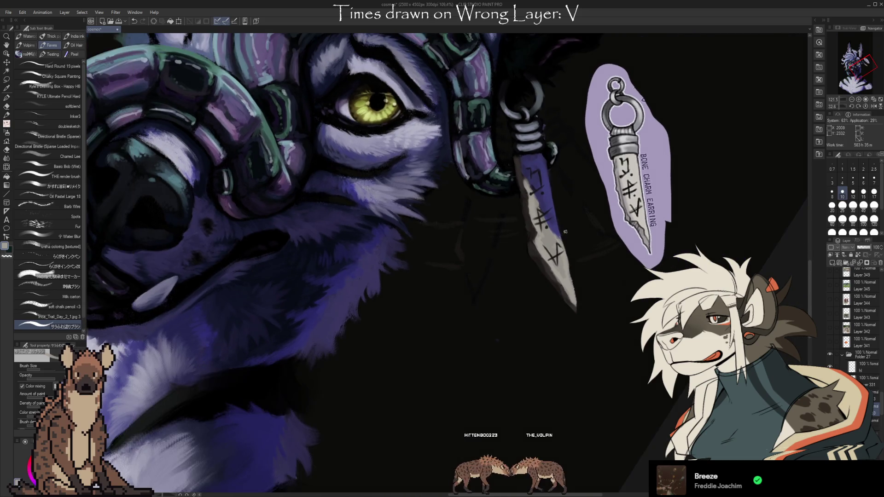
pyautogui.scroll(-1, 598, 281)
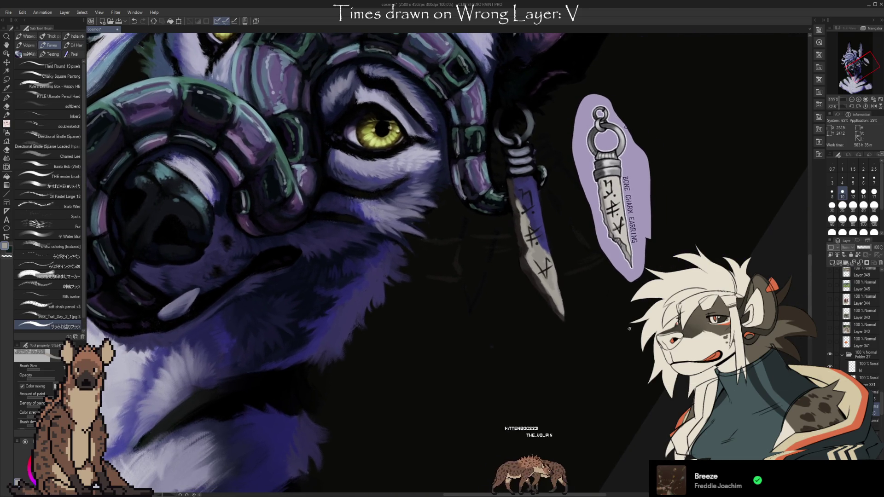
# Step: Sample the blade's blue-purple and repaint the knife blade, undoing one stray stroke
pyautogui.press('b')
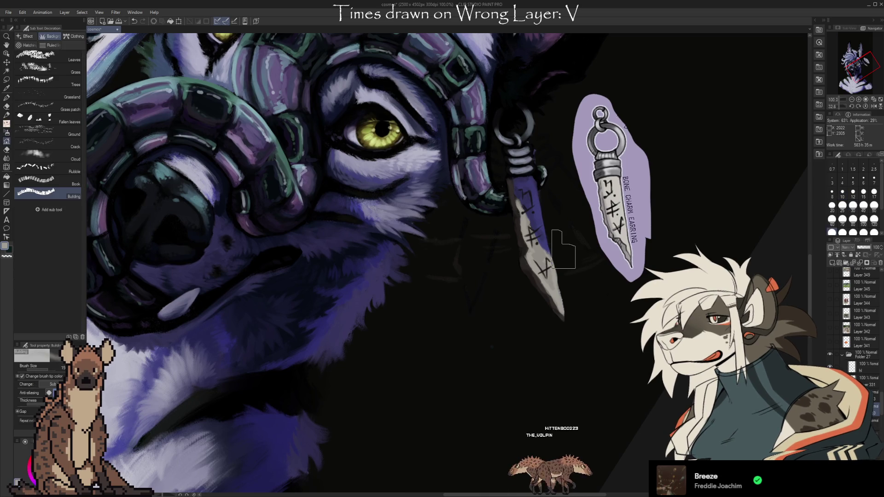
pyautogui.press('b')
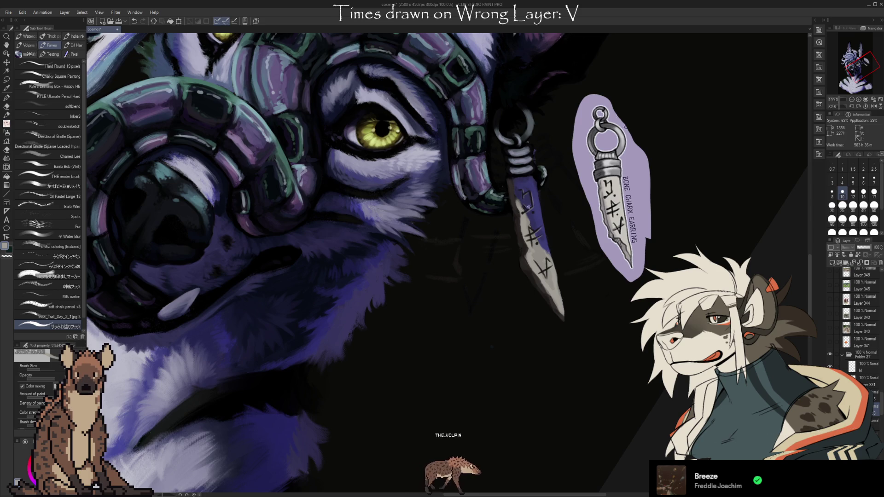
pyautogui.keyDown('alt'); pyautogui.click(534, 219); pyautogui.keyUp('alt')
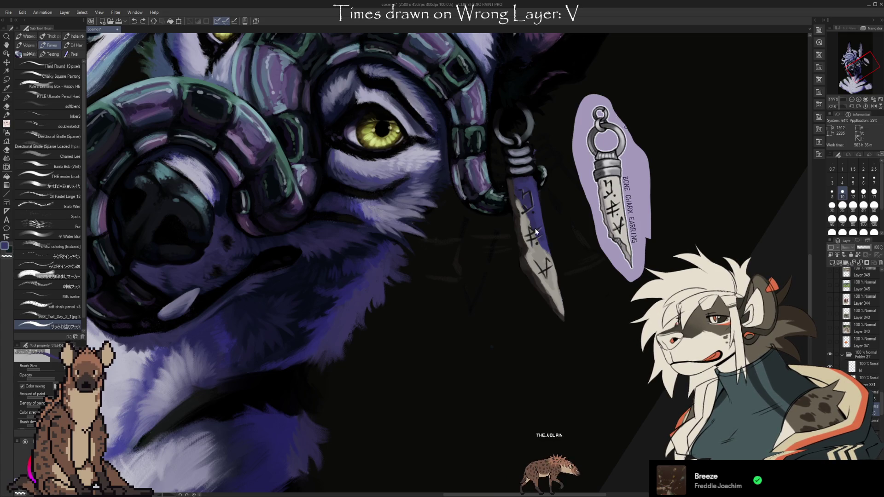
pyautogui.hotkey('ctrl', 'z')
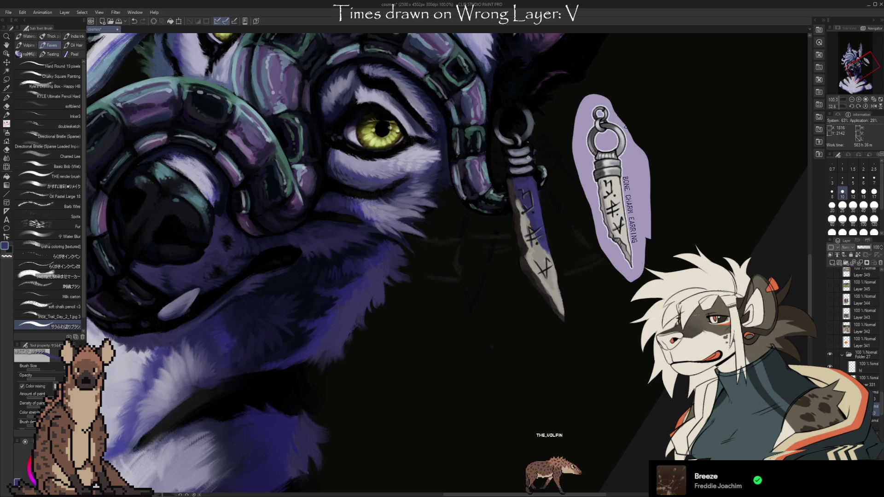
pyautogui.scroll(-2, 562, 231)
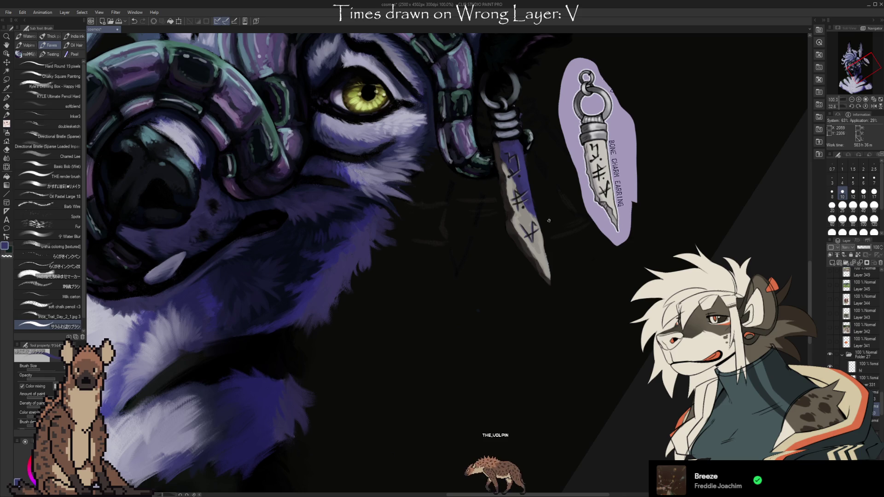
# Step: Set the current colour to the transparent swatch so brush strokes erase
pyautogui.press('c')
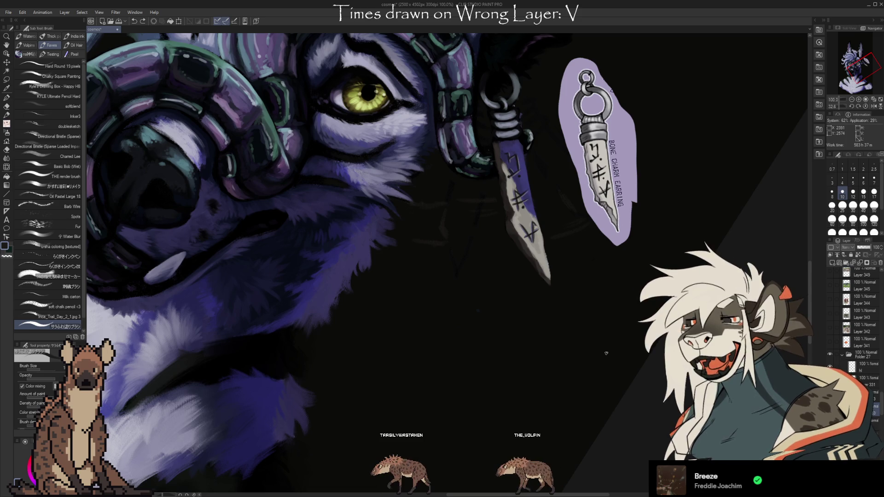
# Step: Zoom out to 72.9% to view the whole head, then tilt about 26° onto the muzzle and earring
pyautogui.moveTo(606, 353); pyautogui.dragTo(629, 287)
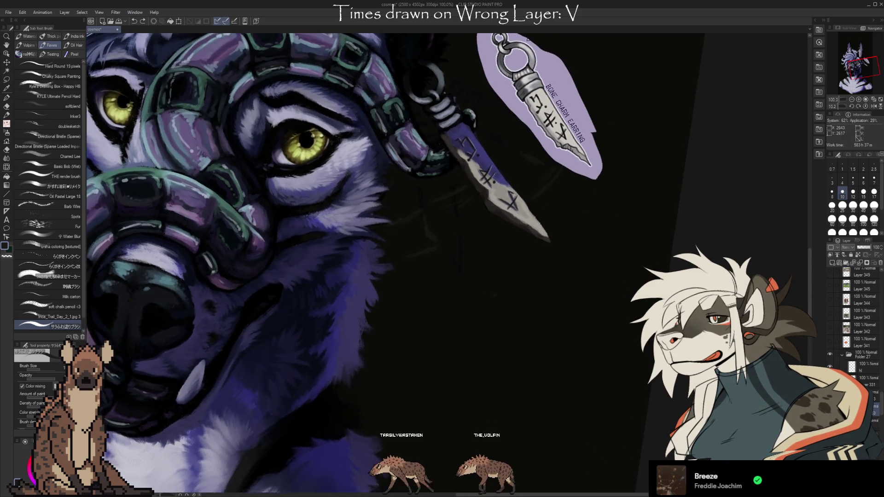
pyautogui.scroll(-1, 350, 263)
pyautogui.scroll(-2, 349, 262)
pyautogui.moveTo(606, 322); pyautogui.dragTo(617, 318)
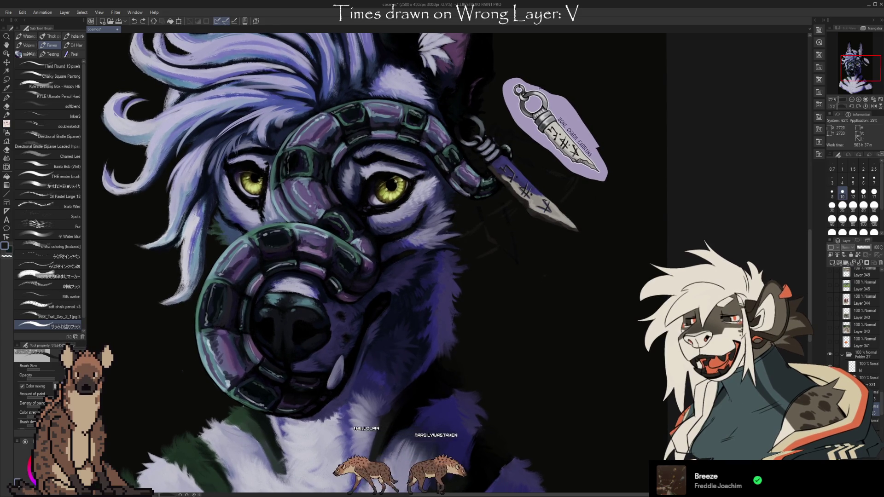
pyautogui.moveTo(617, 318); pyautogui.dragTo(605, 353)
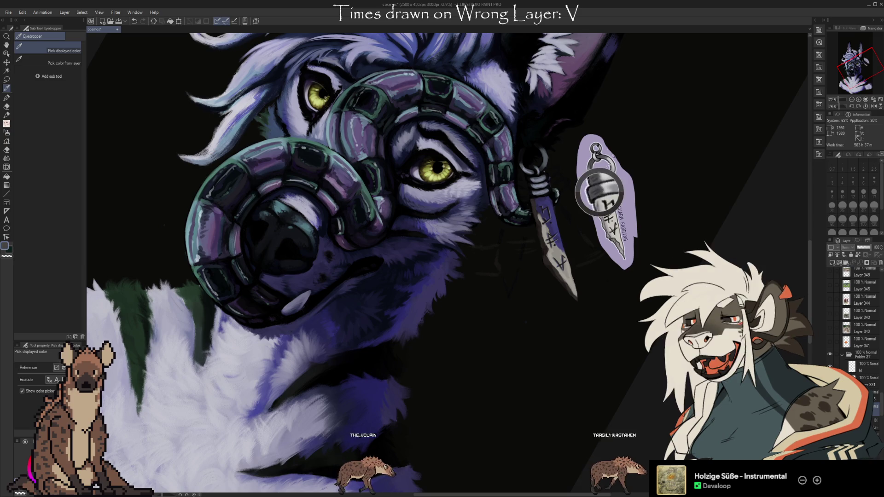
# Step: Sample earring lavender and dark background colours to paint small touches on the earring
pyautogui.press('i')
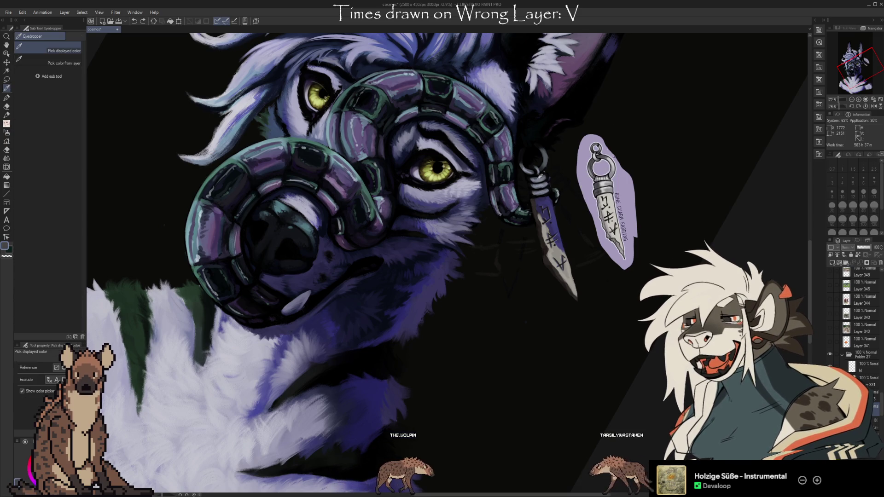
pyautogui.click(536, 177)
pyautogui.press('b')
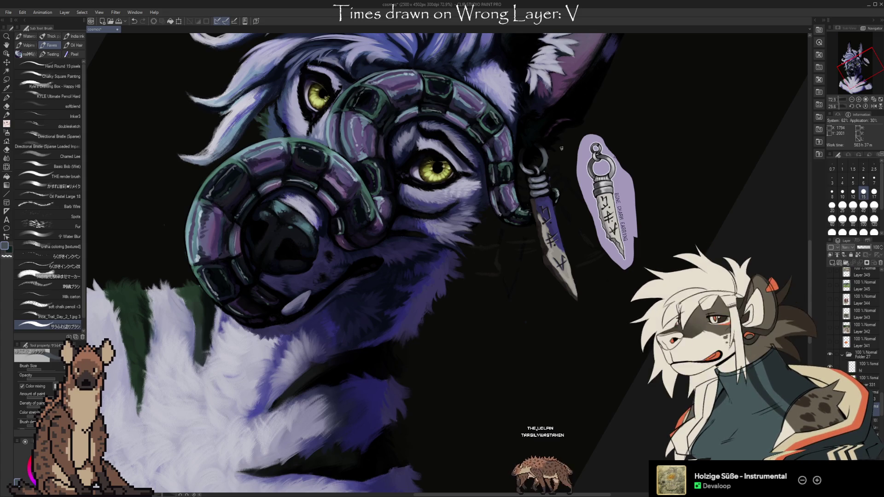
pyautogui.press('i')
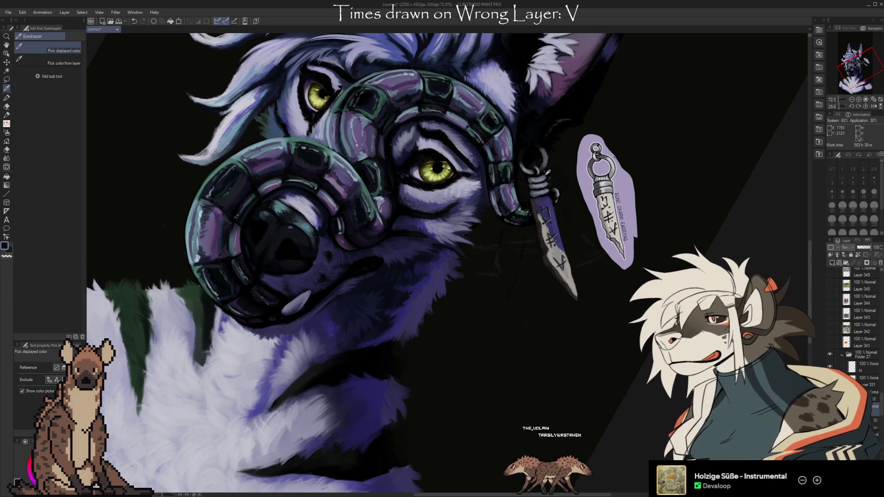
pyautogui.press('b')
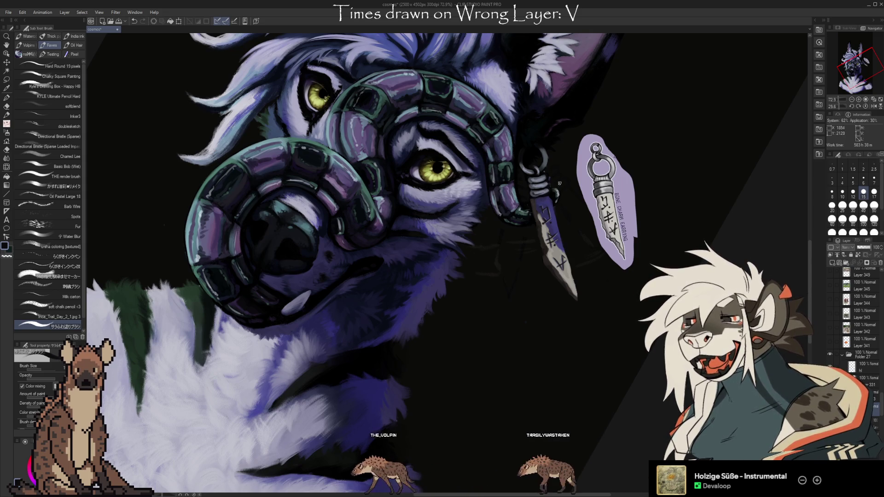
pyautogui.keyDown('alt'); pyautogui.click(537, 196); pyautogui.keyUp('alt')
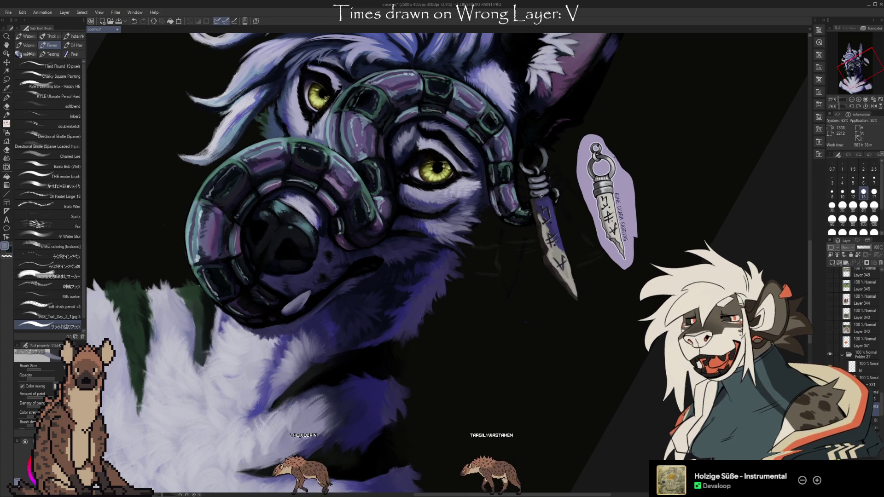
pyautogui.keyDown('alt'); pyautogui.click(551, 189); pyautogui.keyUp('alt')
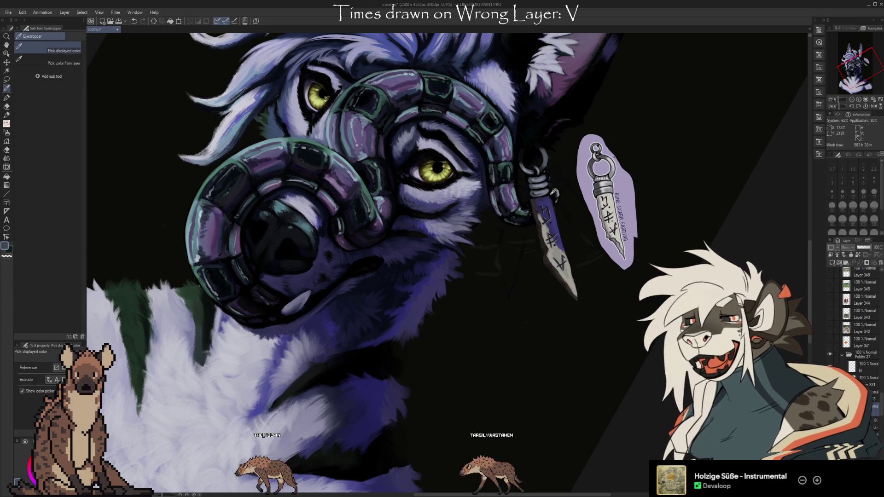
pyautogui.keyDown('alt'); pyautogui.click(533, 186); pyautogui.keyUp('alt')
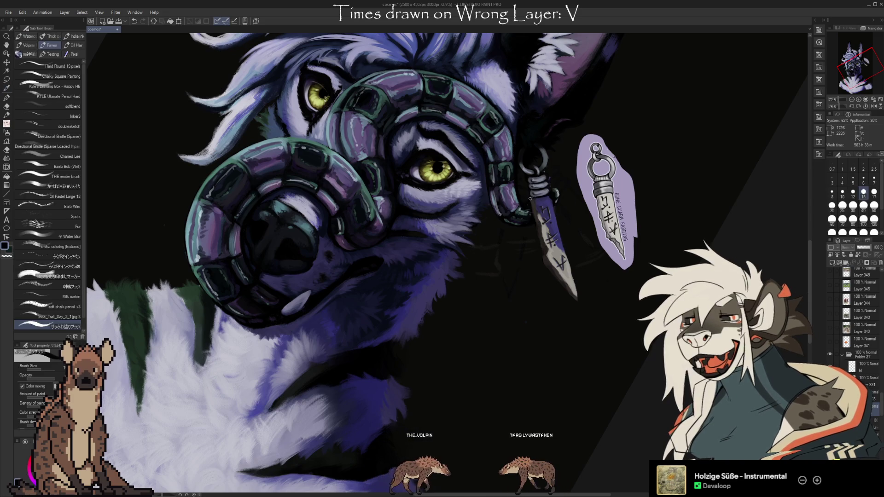
# Step: Resample light lavender and near-black to refine the earring's ring and blade
pyautogui.press('i')
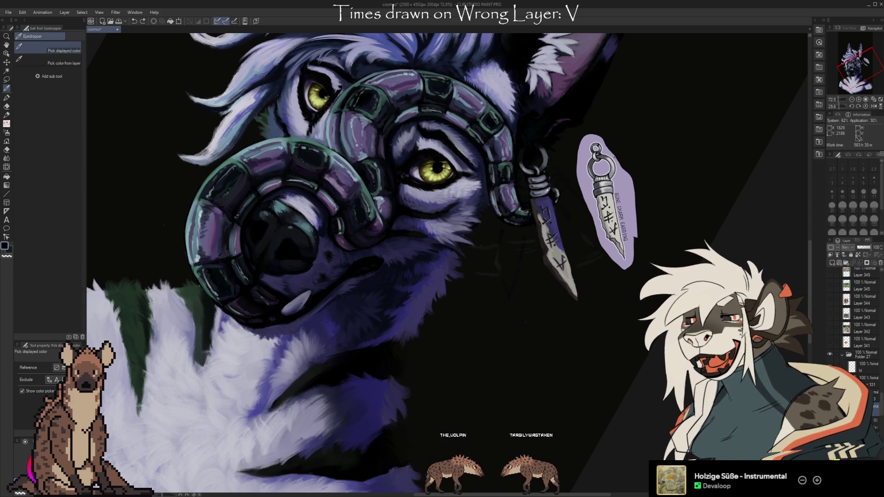
pyautogui.keyDown('alt'); pyautogui.click(547, 189); pyautogui.keyUp('alt')
pyautogui.keyDown('alt'); pyautogui.click(549, 190); pyautogui.keyUp('alt')
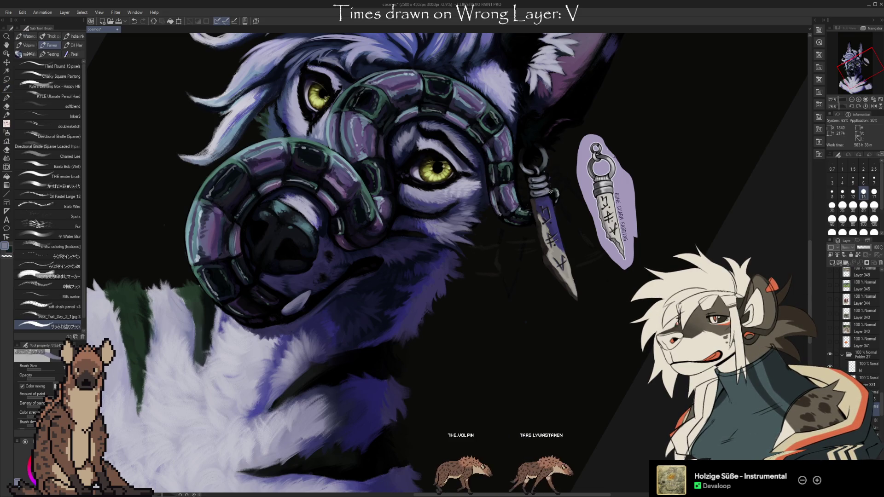
pyautogui.press('alt')
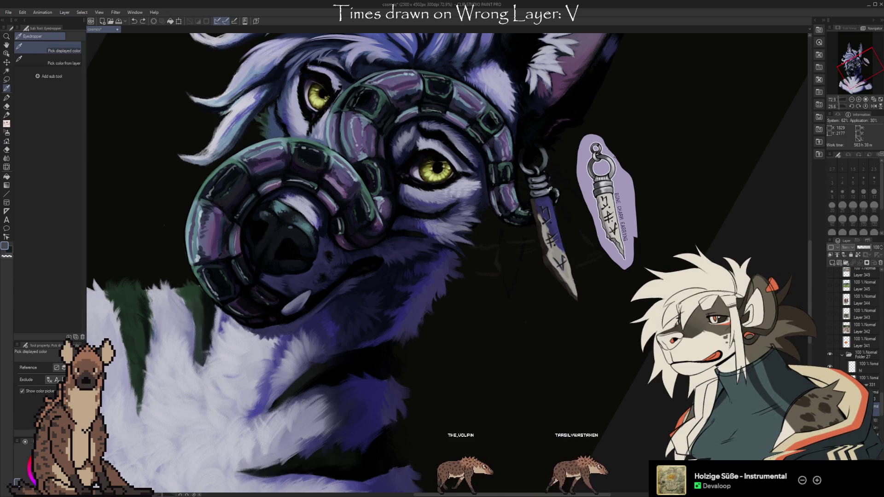
pyautogui.press('alt')
pyautogui.press('alt')
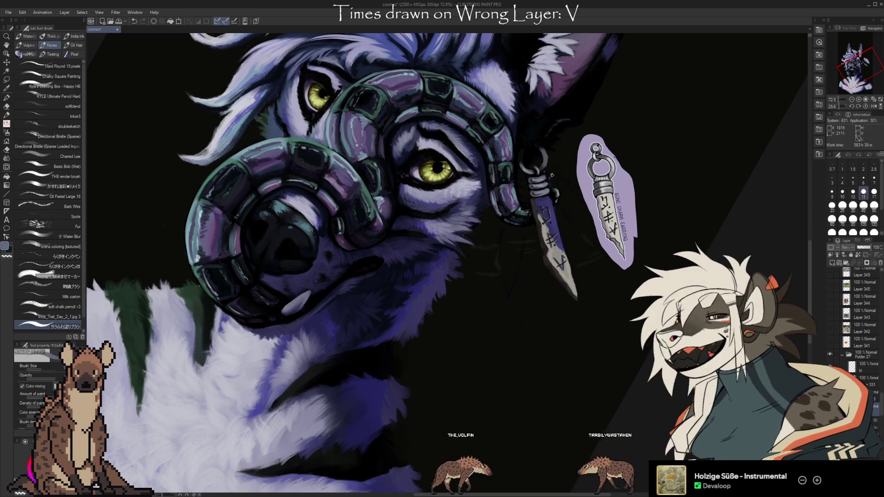
pyautogui.press('alt')
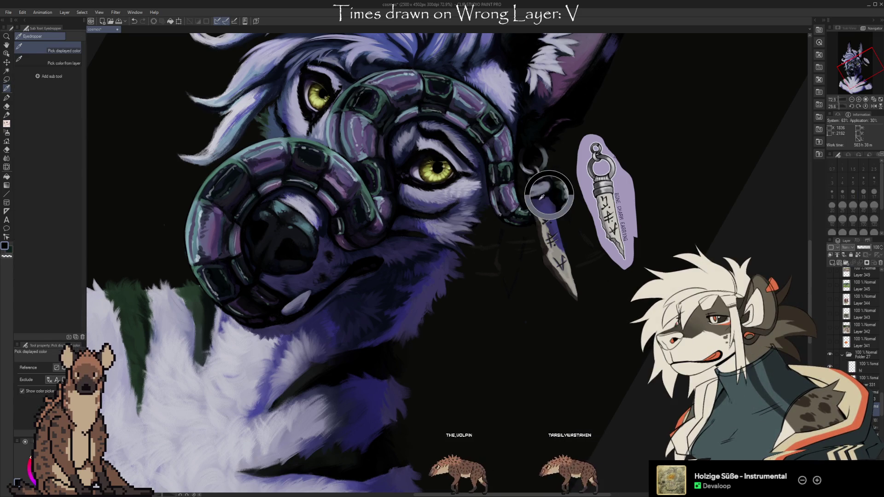
pyautogui.press('alt')
pyautogui.press('alt')
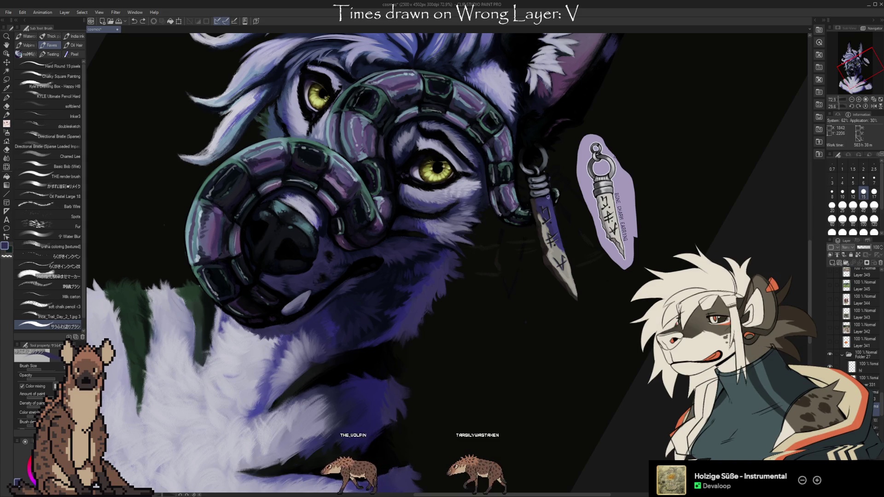
pyautogui.keyDown('alt'); pyautogui.click(531, 199); pyautogui.keyUp('alt')
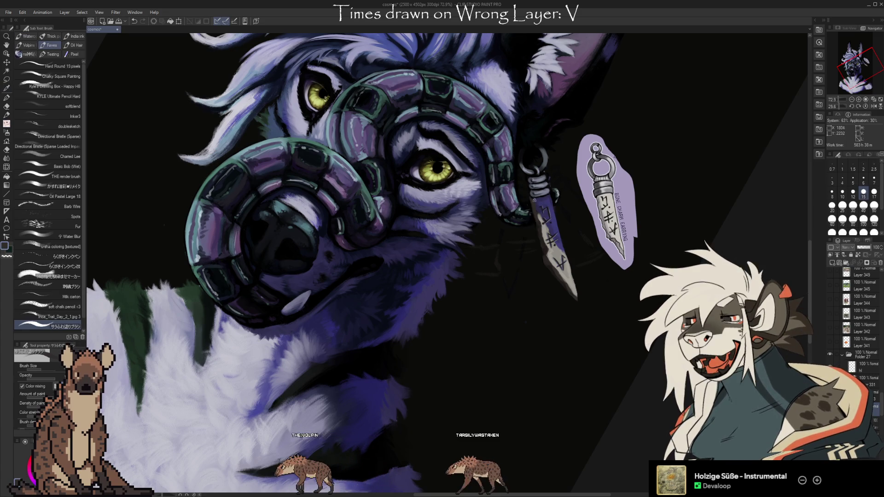
pyautogui.keyDown('alt'); pyautogui.click(546, 252); pyautogui.keyUp('alt')
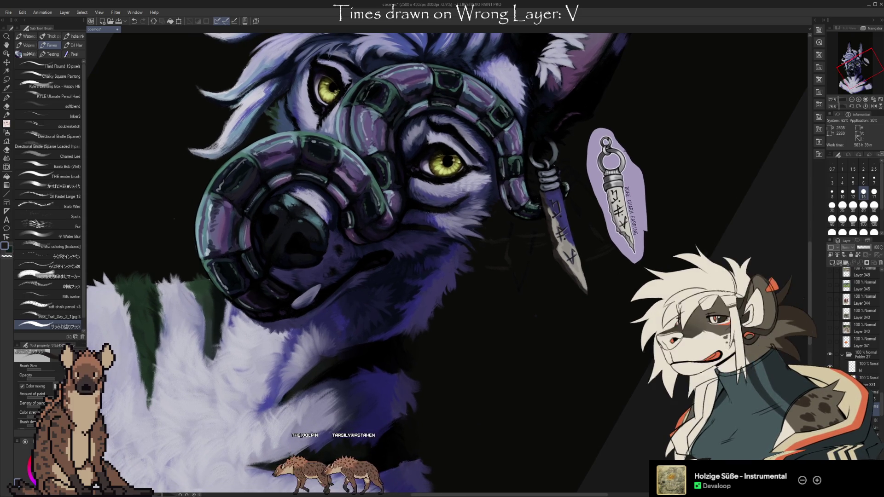
# Step: Sample two colours from the earring and paint with each
pyautogui.press('e')
pyautogui.press('i')
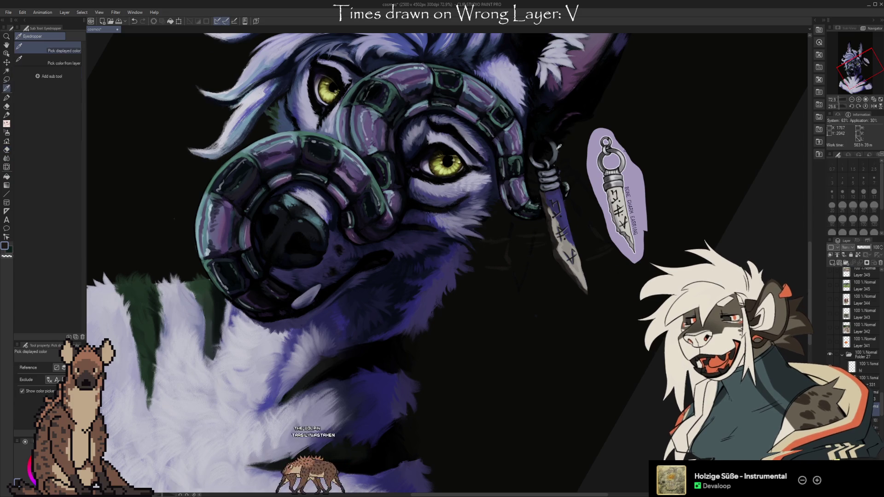
pyautogui.press('b')
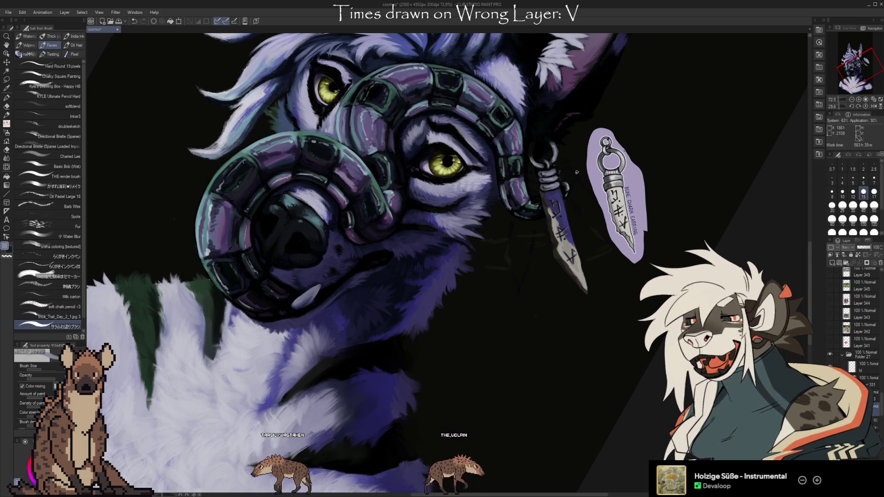
pyautogui.press('i')
pyautogui.click(542, 172)
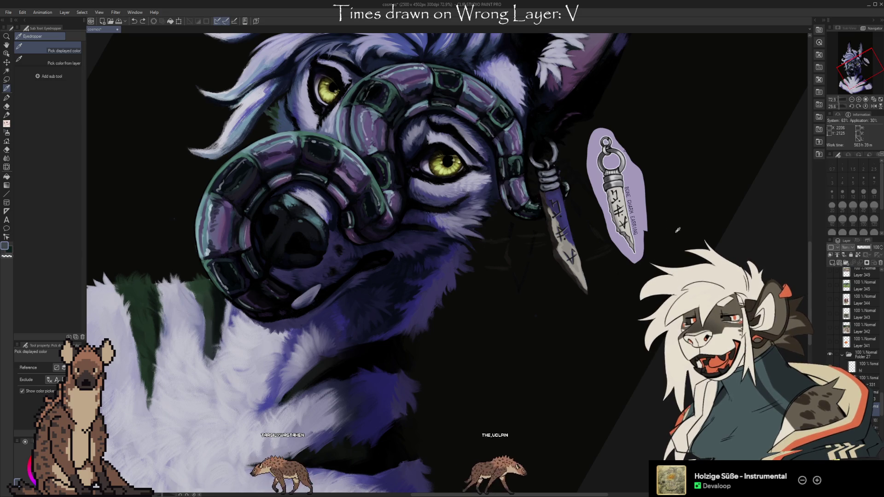
pyautogui.press('b')
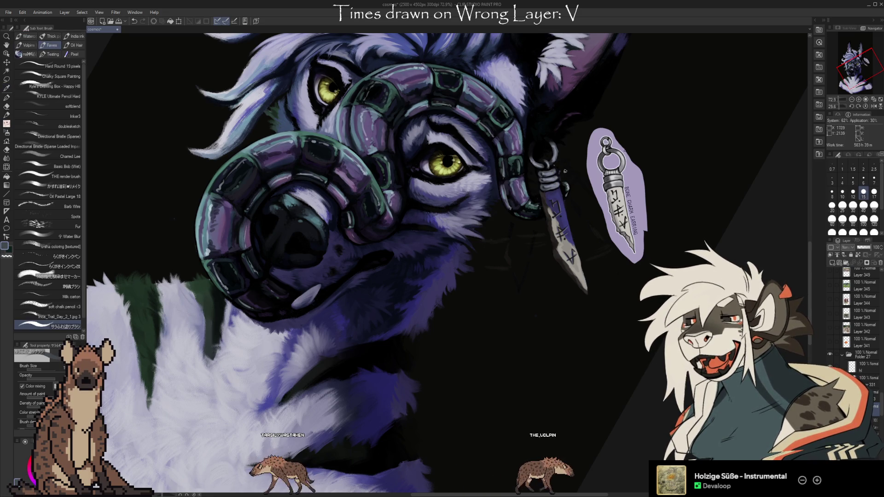
pyautogui.press('i')
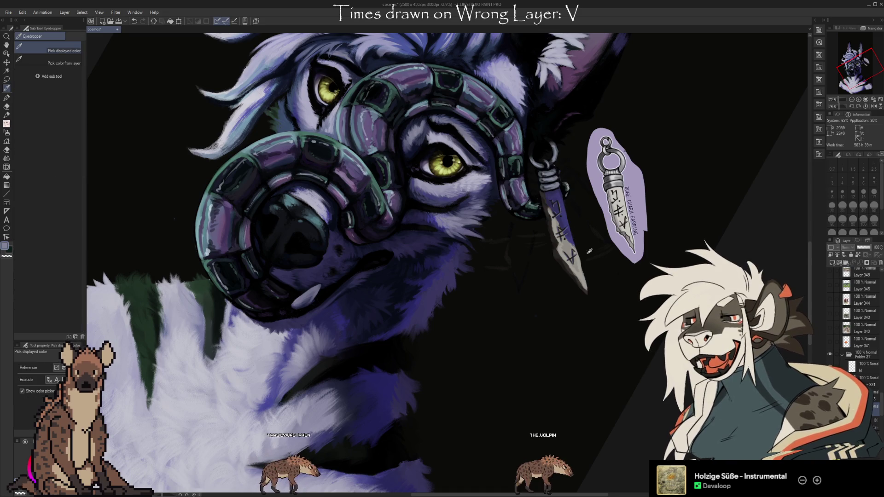
pyautogui.click(545, 189)
pyautogui.press('b')
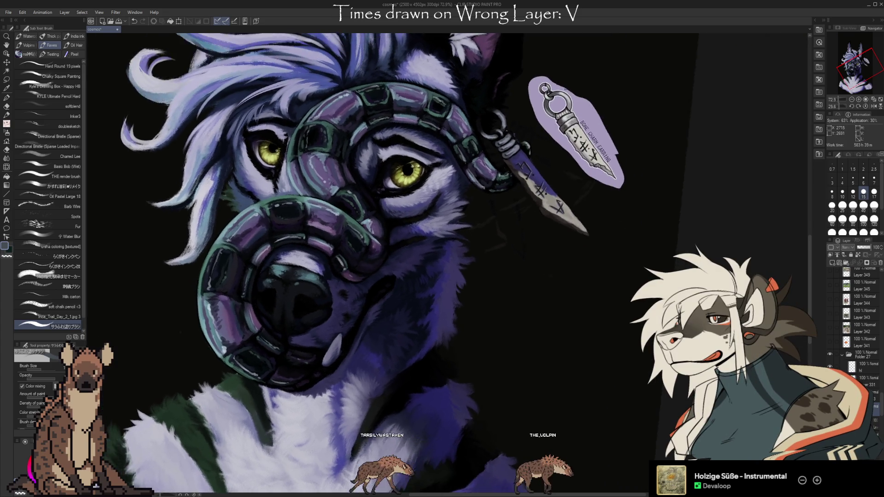
# Step: Rotate the portrait upright, zoom out, and toggle a layer's visibility to check the hair
pyautogui.moveTo(585, 159)
pyautogui.mouseDown()
pyautogui.moveTo(521, 113)
pyautogui.moveTo(564, 157)
pyautogui.mouseUp()
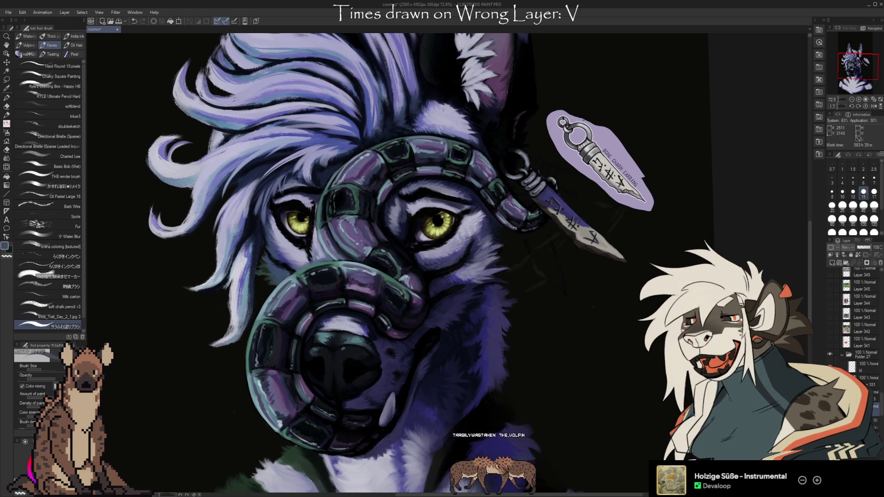
pyautogui.scroll(-5, 856, 322)
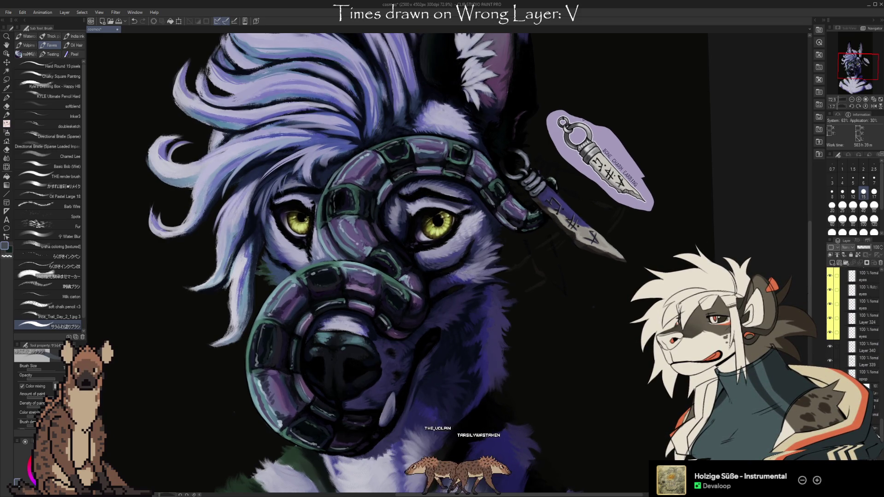
pyautogui.scroll(-3, 857, 322)
pyautogui.scroll(-4, 856, 322)
pyautogui.click(830, 366)
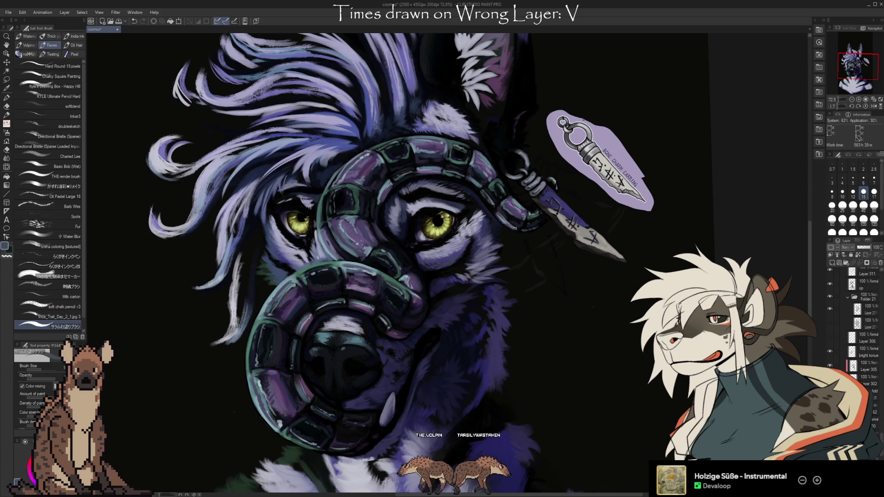
# Step: Select the Kneaded eraser, zoom out to 50% and back to about 73%, then tilt the view
pyautogui.press('e')
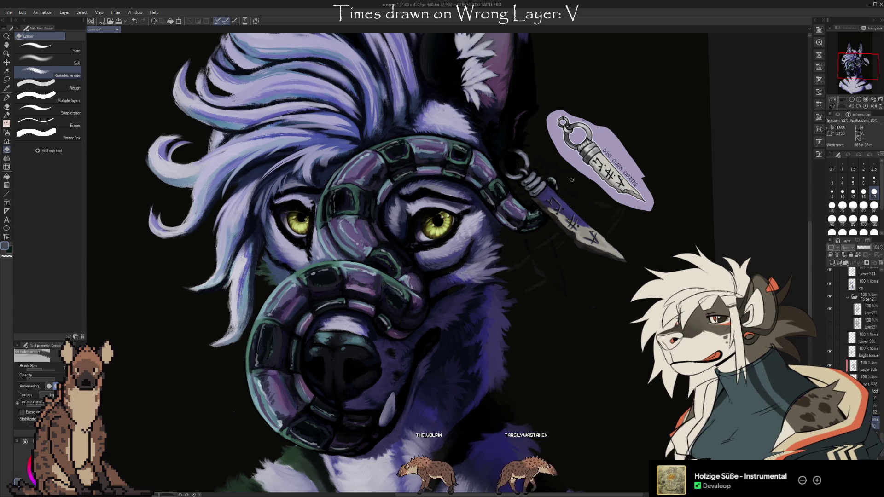
pyautogui.scroll(-2, 571, 179)
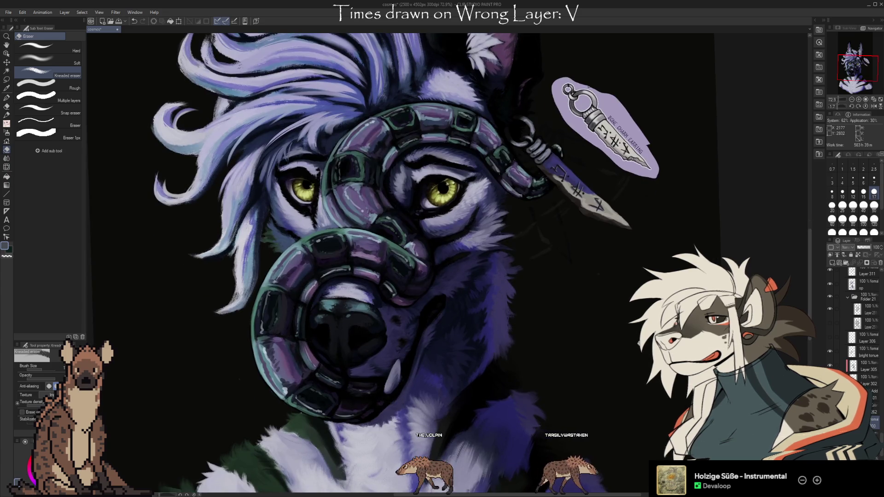
pyautogui.scroll(-3, 442, 248)
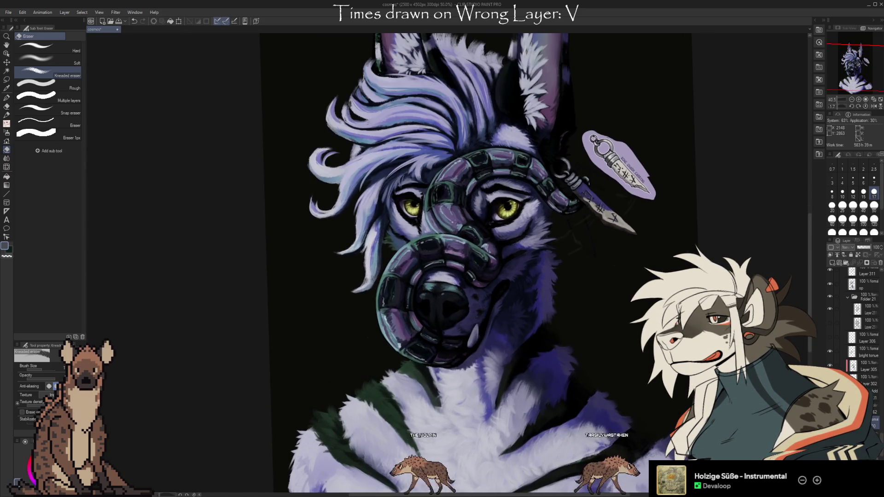
pyautogui.scroll(1, 609, 288)
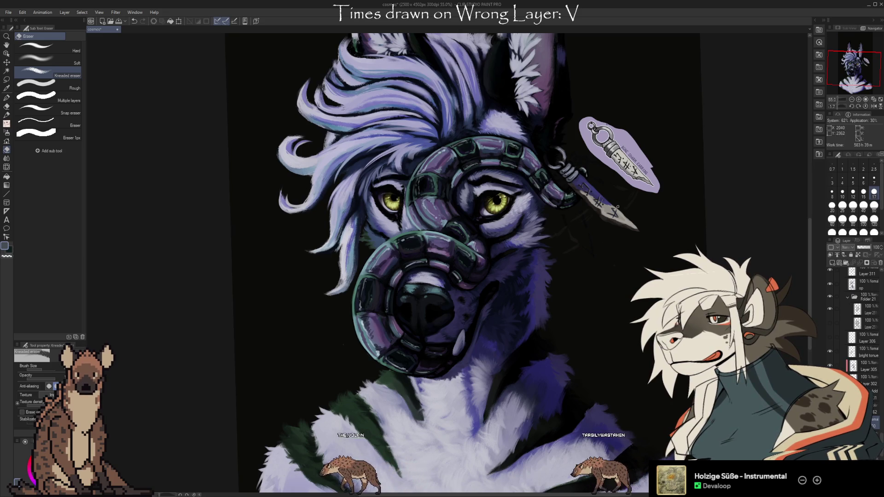
pyautogui.scroll(1, 617, 208)
pyautogui.scroll(1, 617, 207)
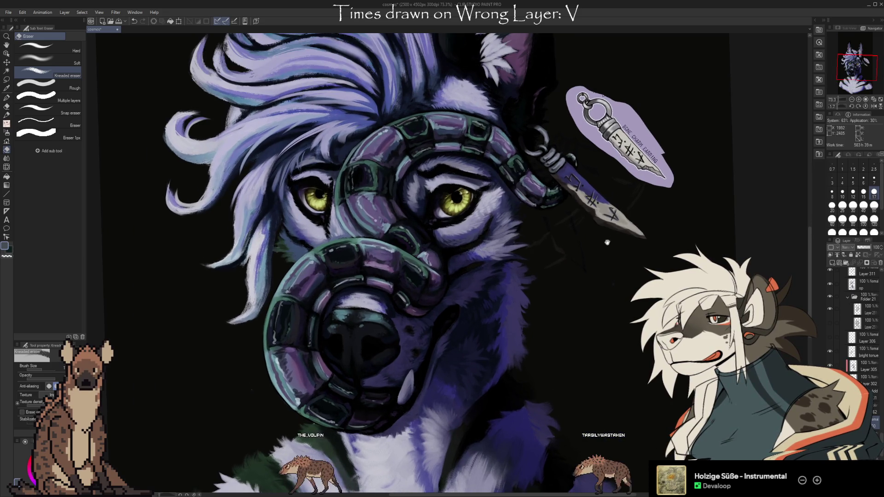
pyautogui.scroll(1, 604, 249)
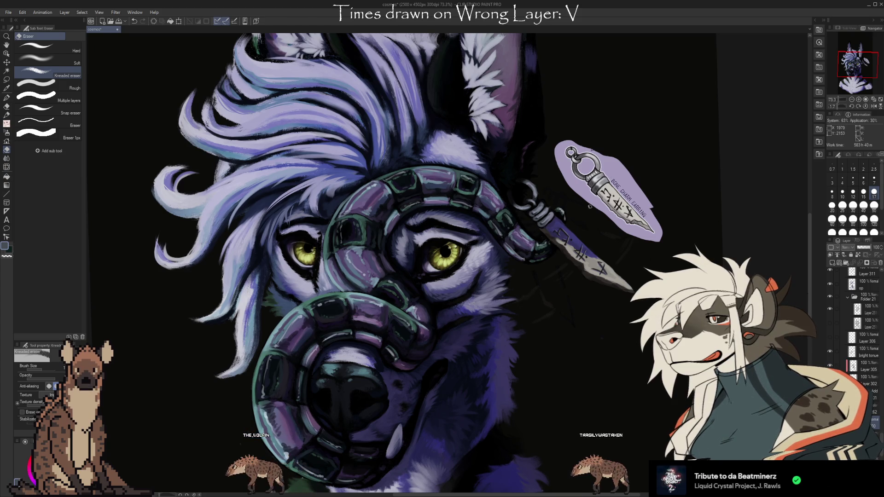
pyautogui.moveTo(593, 203); pyautogui.dragTo(578, 417)
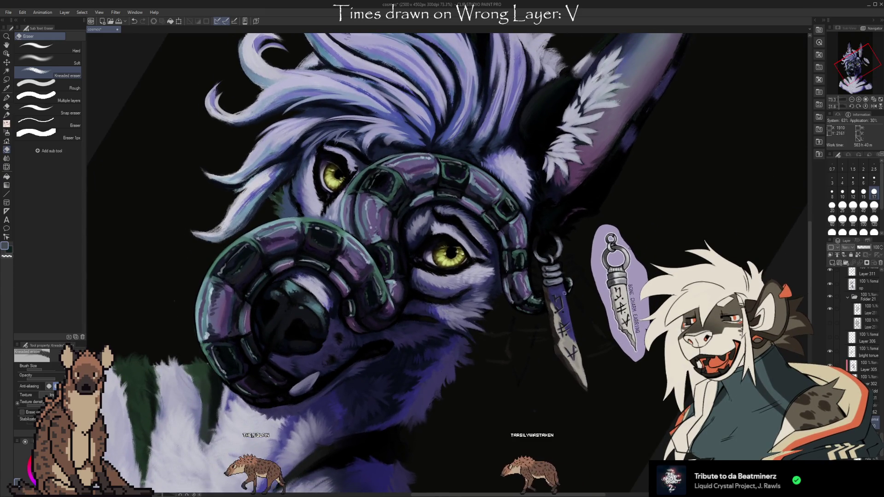
# Step: Scroll the Layer panel to the top layers and return to the brush for the earring
pyautogui.scroll(2, 558, 308)
pyautogui.scroll(4, 880, 427)
pyautogui.scroll(5, 880, 427)
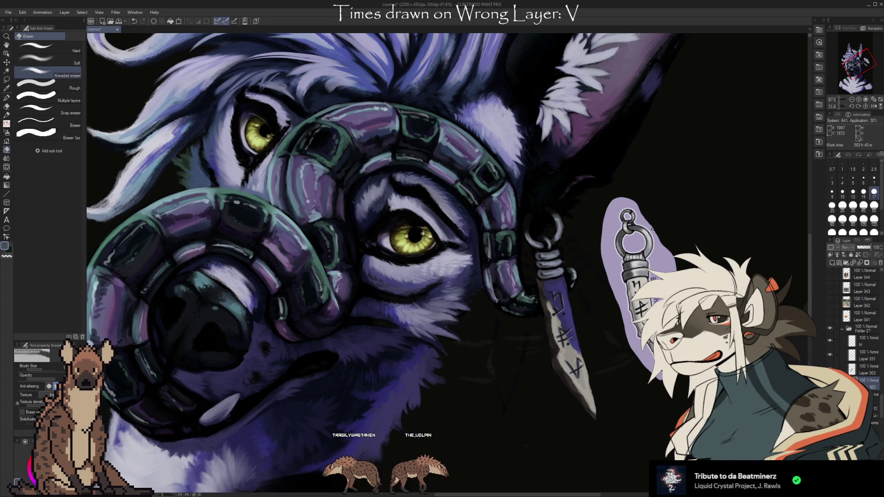
pyautogui.press('b')
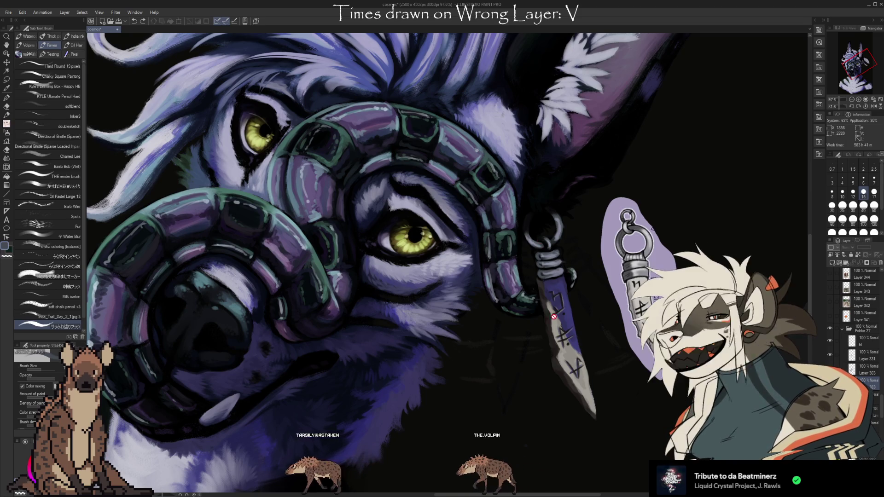
# Step: Pan to the earring pendant and zoom to about 181% beside its bone charm sketch
pyautogui.moveTo(554, 272); pyautogui.dragTo(423, 244)
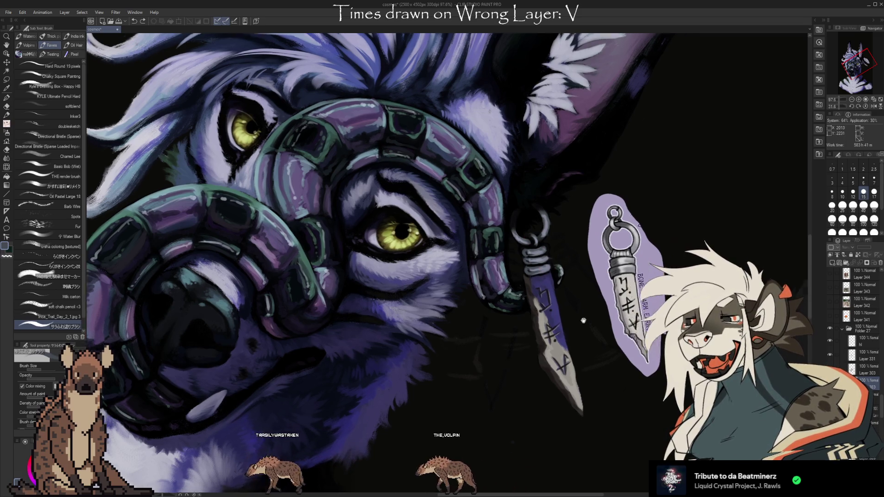
pyautogui.scroll(2, 480, 276)
pyautogui.scroll(1, 479, 276)
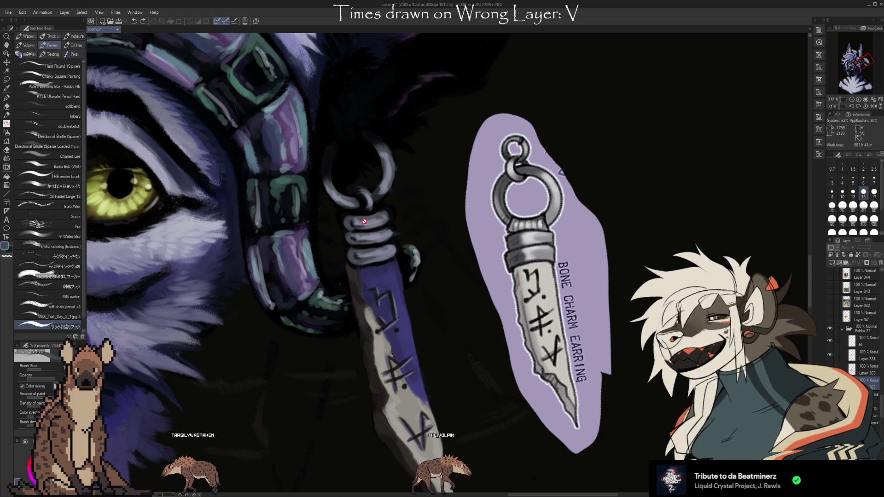
# Step: Nudge the view to frame the earring's top for painting the cord wraps
pyautogui.moveTo(495, 358)
pyautogui.mouseDown()
pyautogui.moveTo(490, 293)
pyautogui.moveTo(489, 329)
pyautogui.mouseUp()
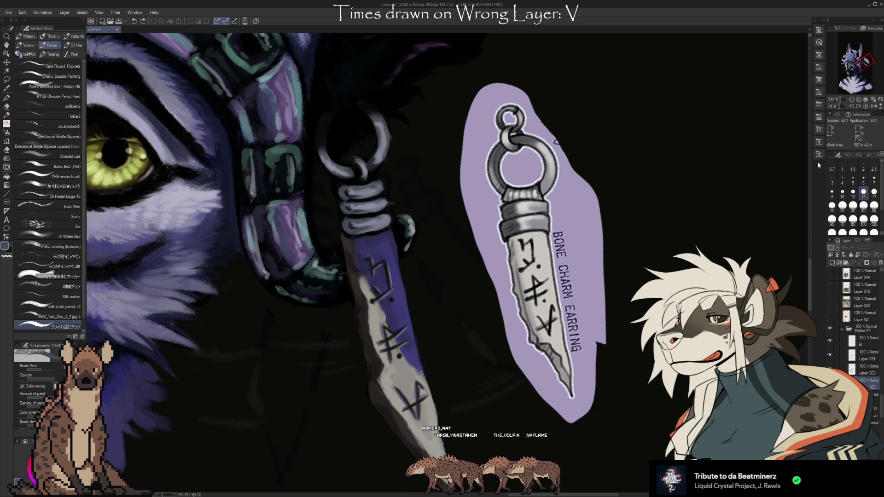
# Step: Zoom out to about 27% to check the whole portrait, then back to about 73% on the muzzle
pyautogui.scroll(-2, 800, 175)
pyautogui.scroll(-2, 800, 175)
pyautogui.scroll(-3, 690, 152)
pyautogui.scroll(-3, 580, 129)
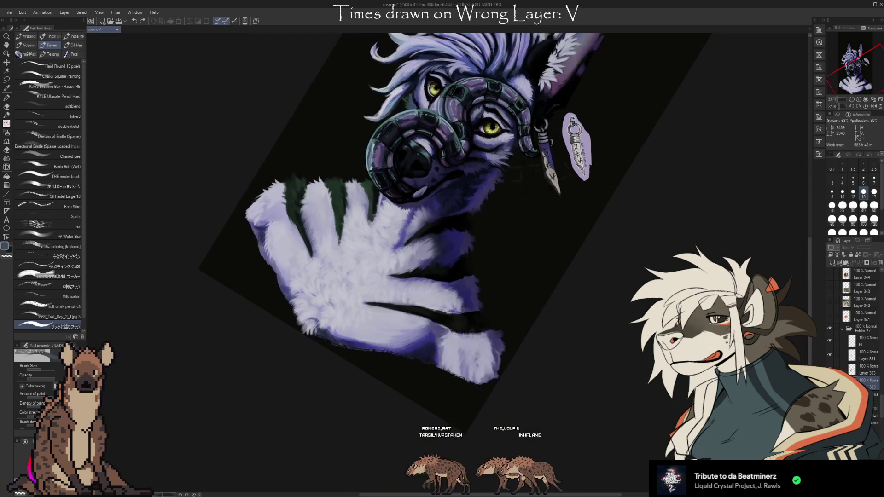
pyautogui.scroll(-1, 471, 107)
pyautogui.scroll(2, 470, 107)
pyautogui.scroll(2, 470, 107)
pyautogui.scroll(2, 471, 108)
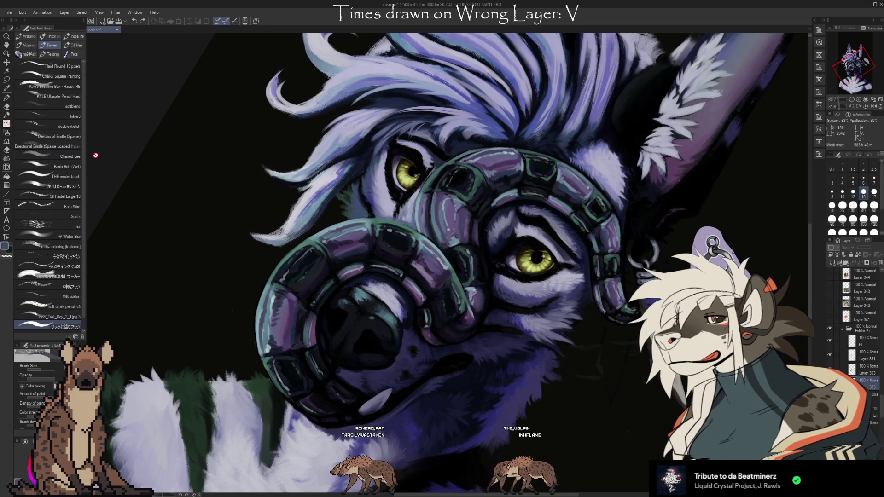
pyautogui.scroll(-1, 130, 177)
pyautogui.scroll(1, 419, 261)
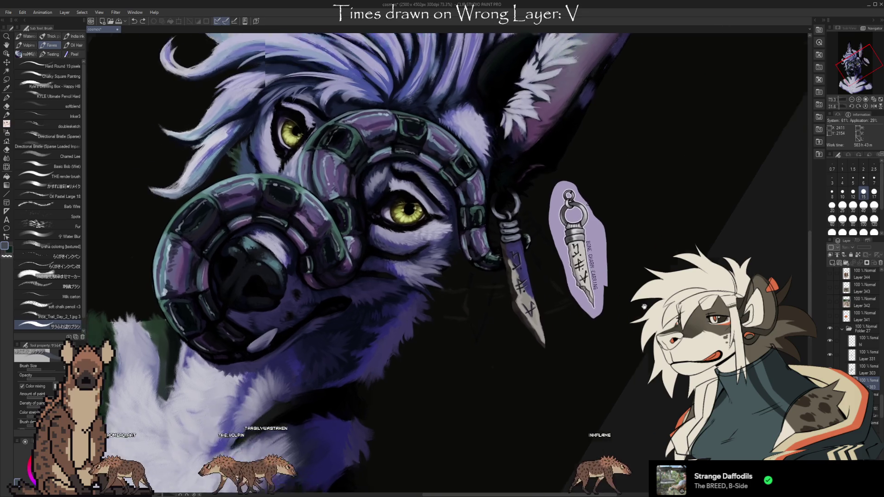
pyautogui.scroll(2, 556, 264)
pyautogui.scroll(1, 556, 263)
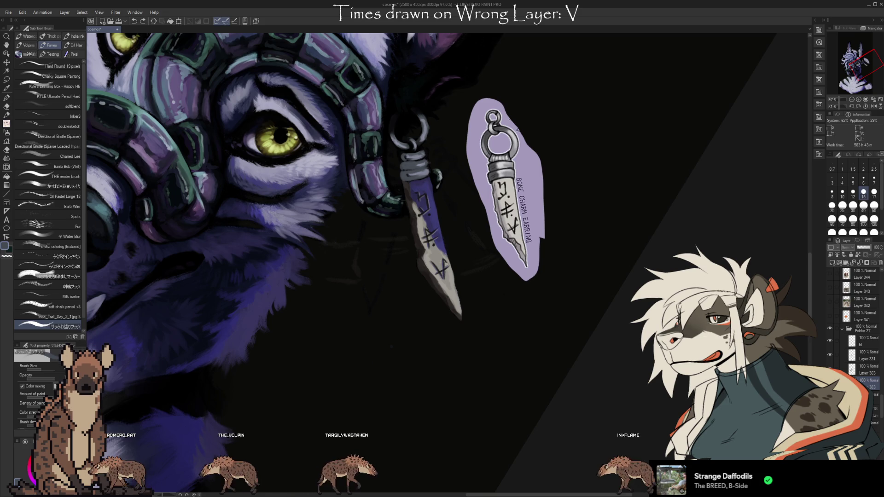
pyautogui.moveTo(402, 162); pyautogui.dragTo(421, 180)
pyautogui.scroll(-3, 882, 405)
pyautogui.scroll(-3, 882, 405)
pyautogui.scroll(-3, 882, 406)
pyautogui.scroll(-3, 882, 405)
pyautogui.scroll(-2, 861, 350)
pyautogui.scroll(-3, 861, 350)
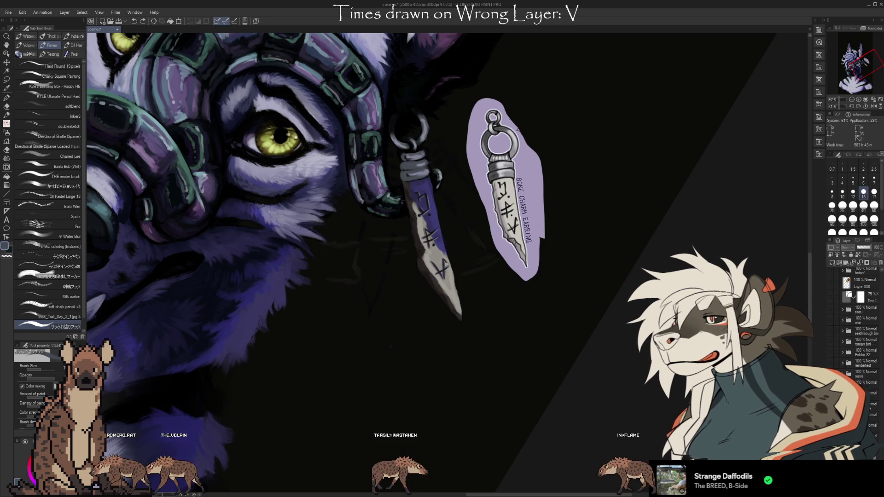
pyautogui.click(832, 310)
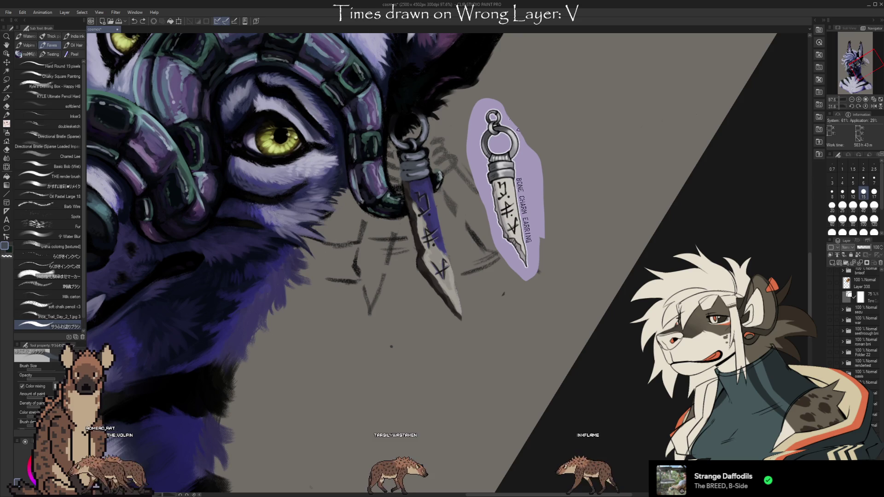
pyautogui.scroll(-3, 882, 431)
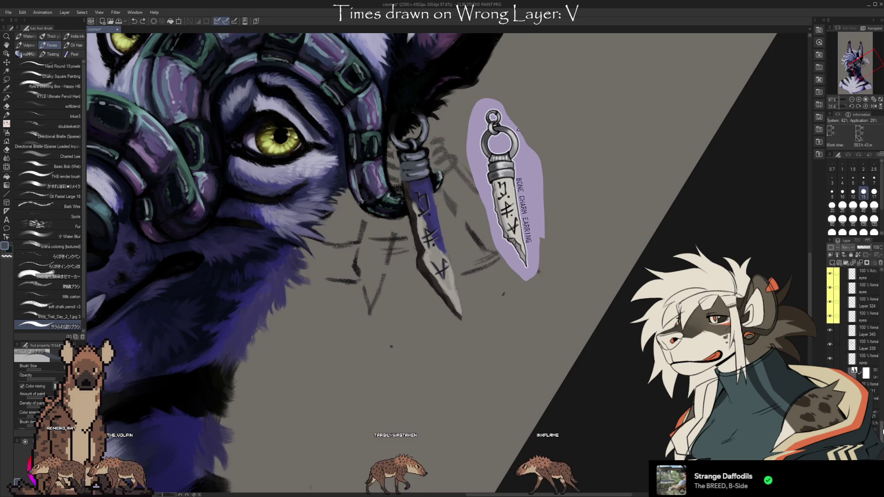
pyautogui.scroll(3, 868, 387)
pyautogui.scroll(3, 868, 387)
pyautogui.click(868, 387)
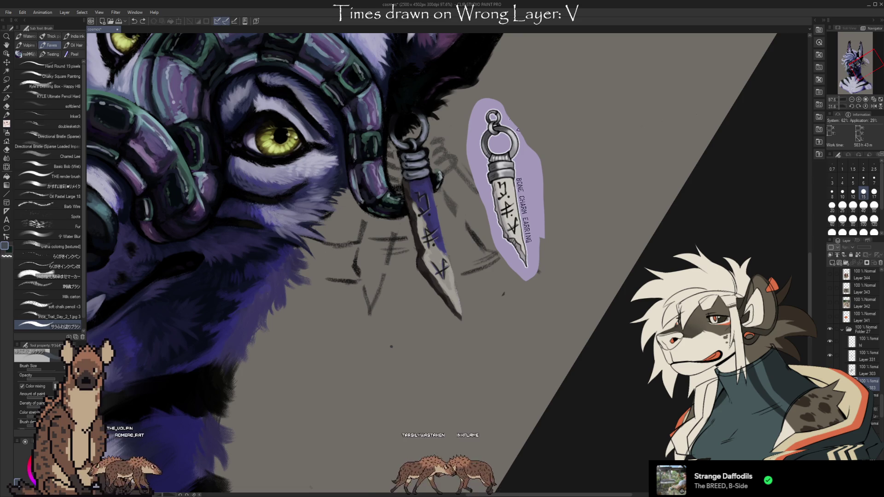
pyautogui.click(881, 266)
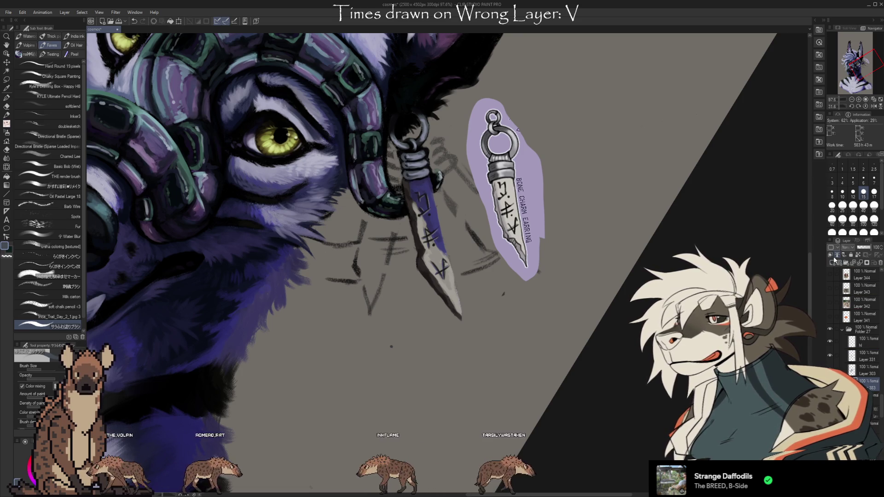
pyautogui.press('i')
pyautogui.press('b')
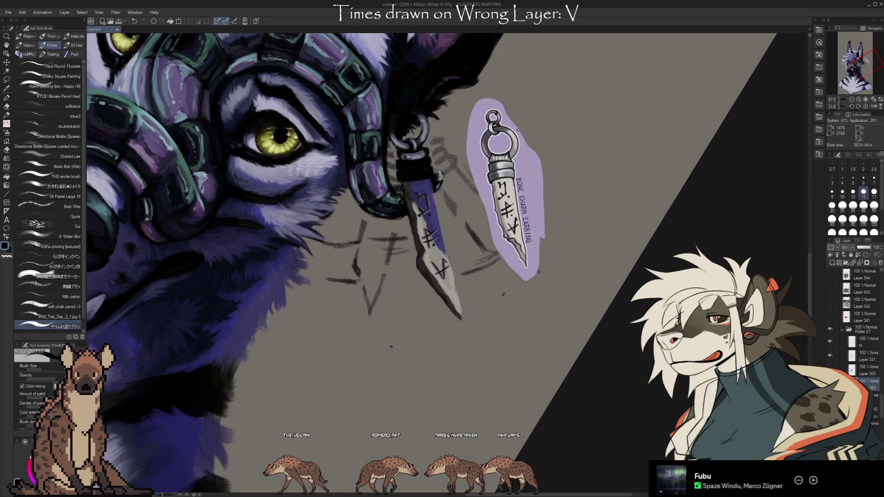
pyautogui.moveTo(881, 413); pyautogui.dragTo(882, 434)
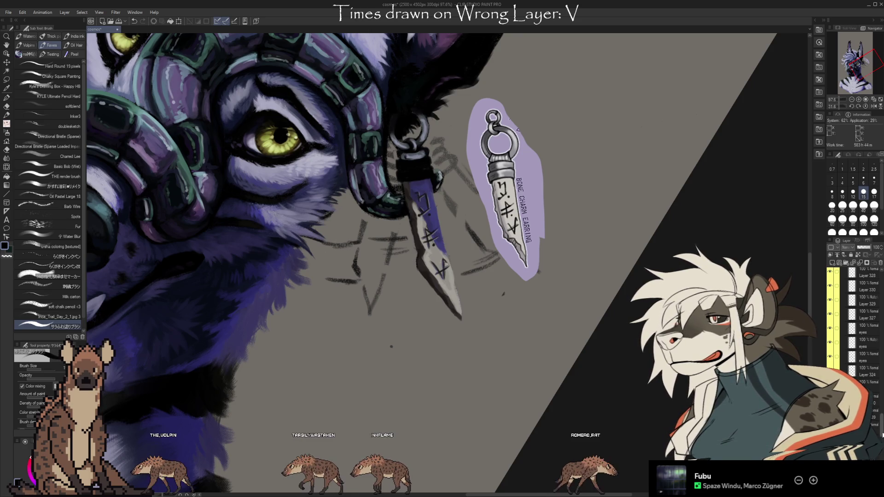
pyautogui.scroll(3, 857, 322)
pyautogui.scroll(-3, 881, 426)
pyautogui.scroll(-3, 881, 435)
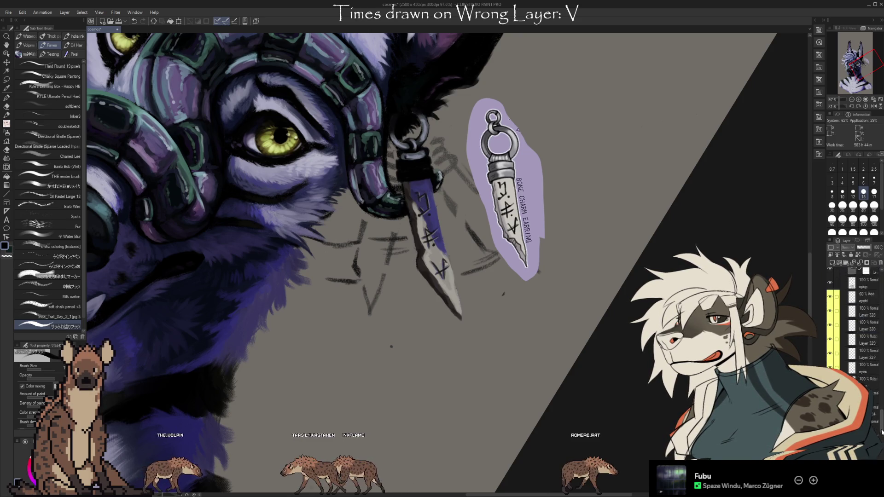
pyautogui.scroll(-1, 854, 370)
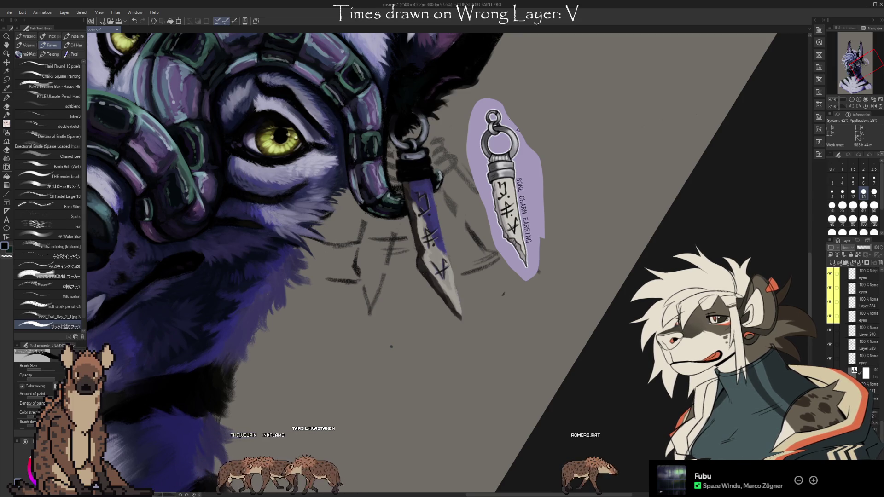
pyautogui.click(6, 79)
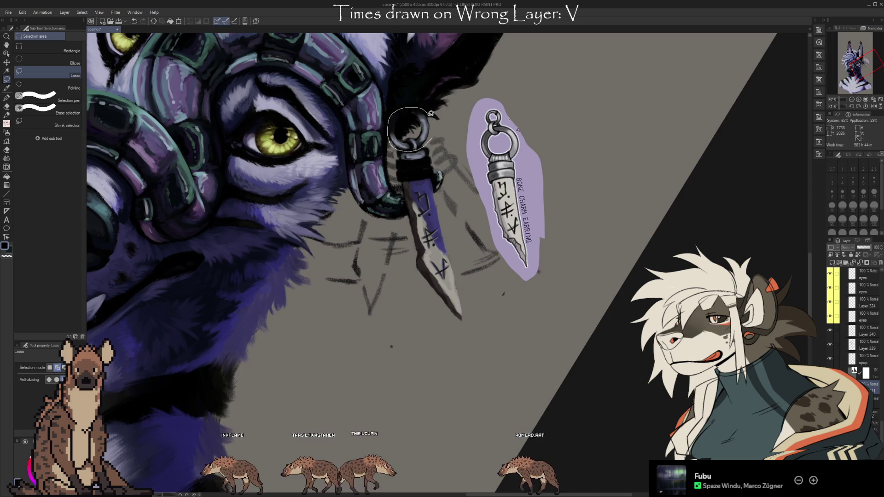
# Step: Lasso-select the earring's top ring and scale it larger downward with Scale/Rotate
pyautogui.moveTo(404, 106); pyautogui.dragTo(429, 137)
pyautogui.click(441, 173)
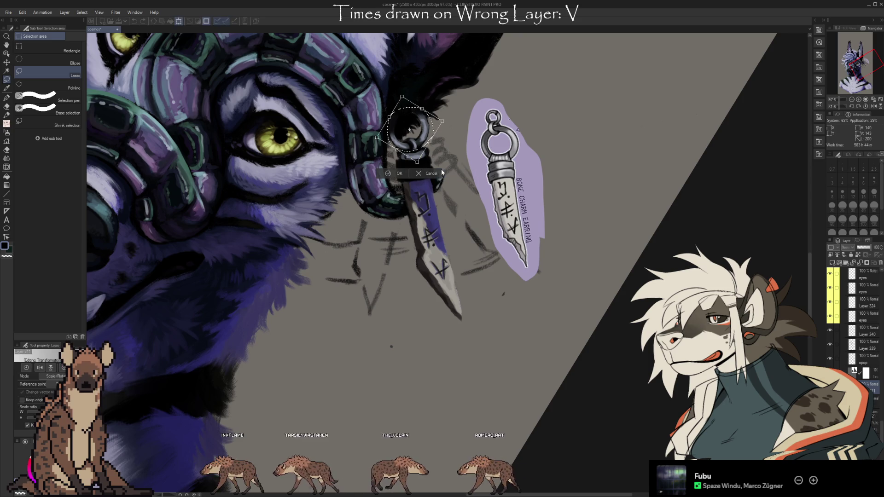
pyautogui.moveTo(416, 162); pyautogui.dragTo(420, 175)
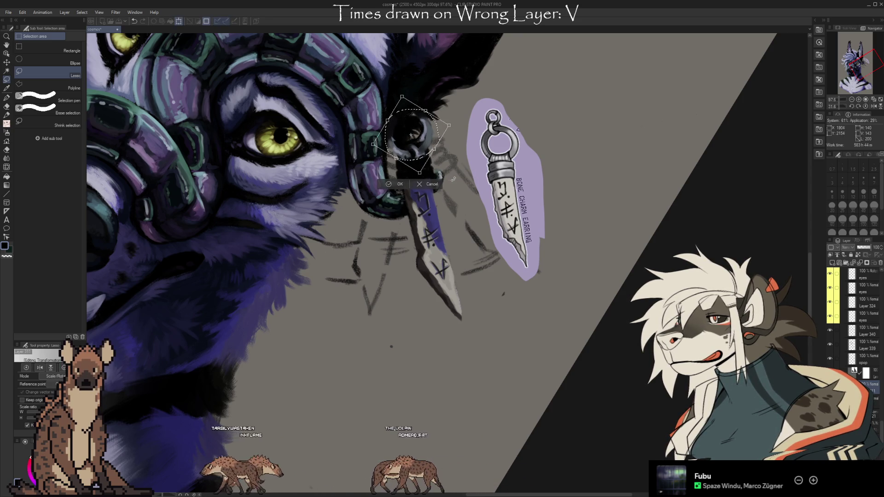
pyautogui.moveTo(419, 168); pyautogui.dragTo(419, 165)
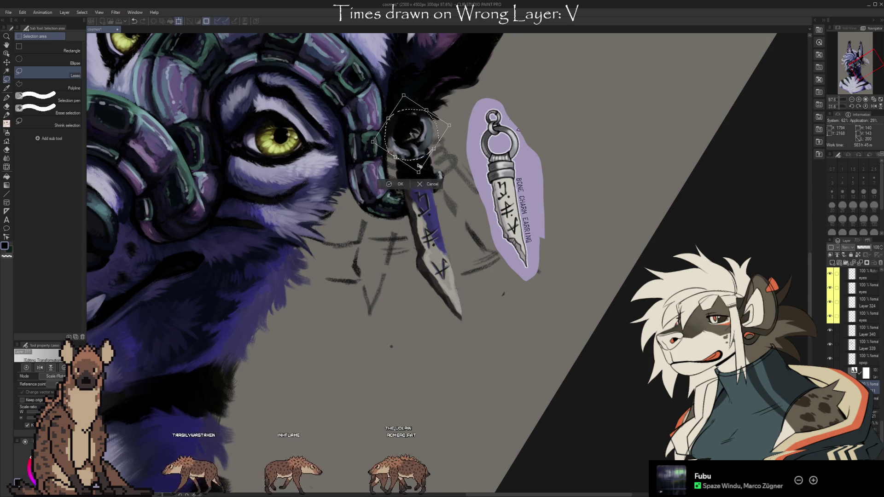
pyautogui.click(428, 184)
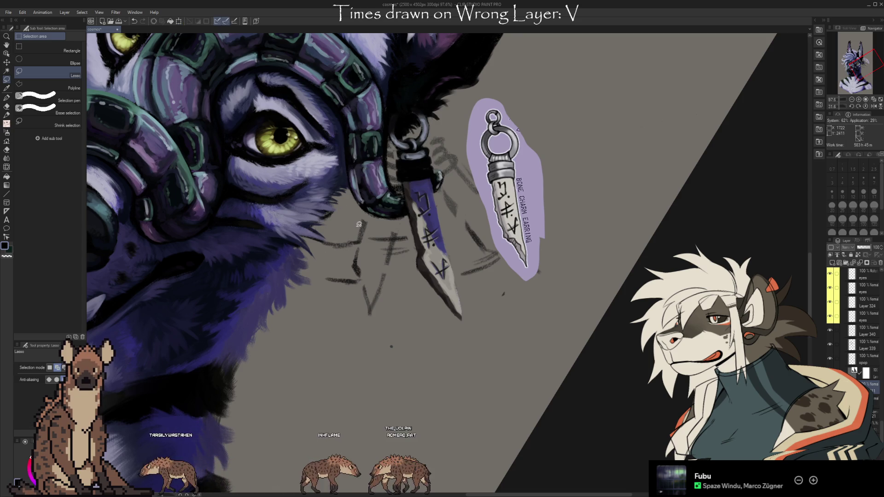
# Step: Lasso the earring ring again and start a free transform on it
pyautogui.scroll(5, 861, 322)
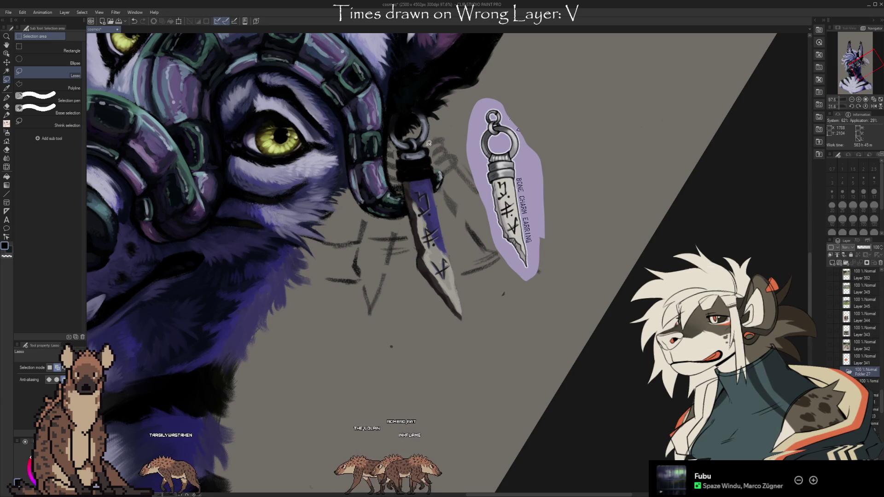
pyautogui.moveTo(431, 140)
pyautogui.mouseDown()
pyautogui.moveTo(393, 140)
pyautogui.moveTo(433, 135)
pyautogui.mouseUp()
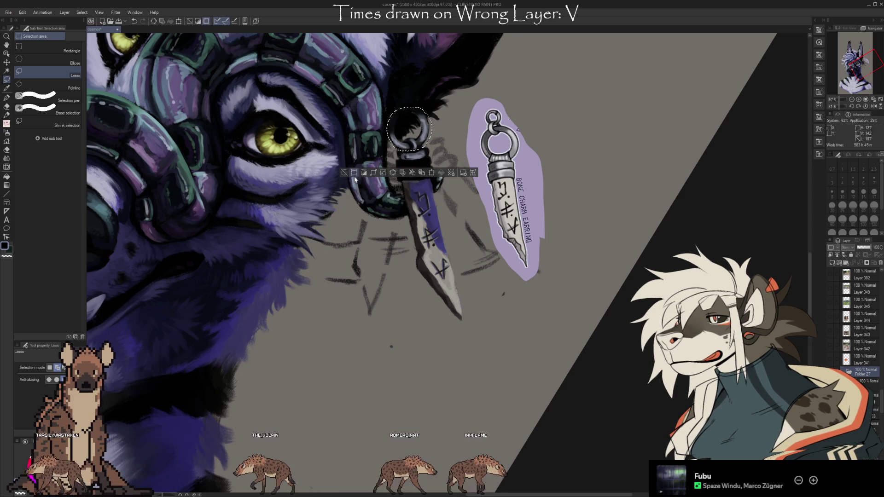
pyautogui.hotkey('ctrl', 't')
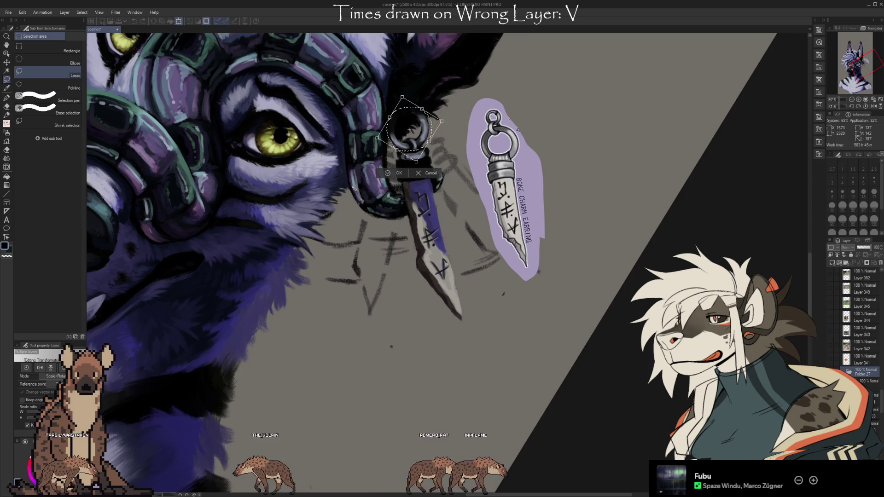
# Step: Enlarge the earring ring twice with Ctrl+T, rotating the canvas view in between
pyautogui.moveTo(417, 169); pyautogui.dragTo(418, 171)
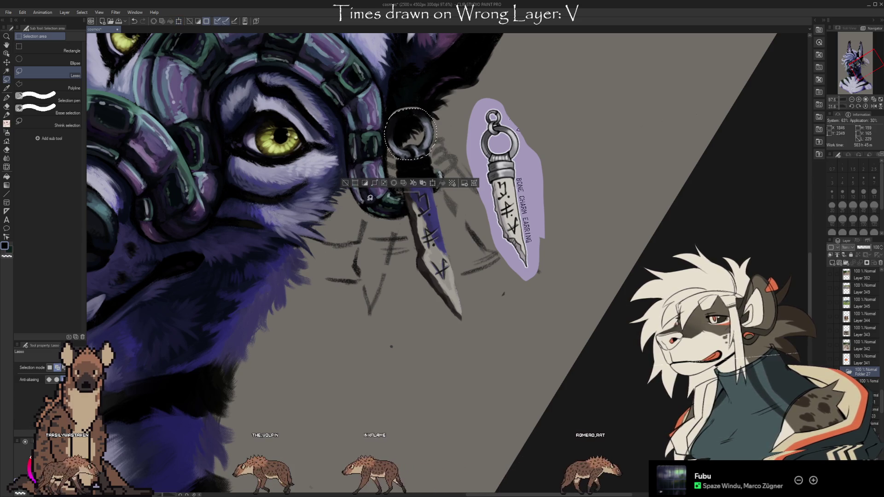
pyautogui.press('Return')
pyautogui.moveTo(612, 402)
pyautogui.mouseDown()
pyautogui.moveTo(487, 325)
pyautogui.moveTo(560, 328)
pyautogui.mouseUp()
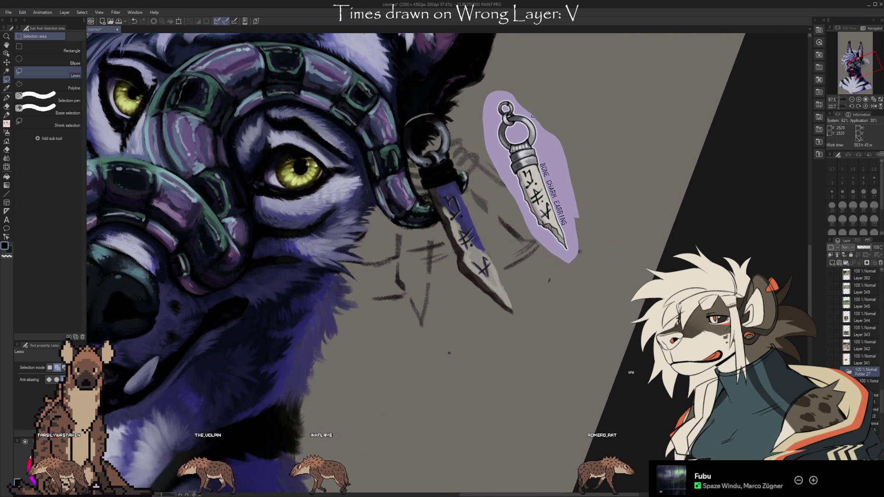
pyautogui.moveTo(631, 372); pyautogui.dragTo(525, 300)
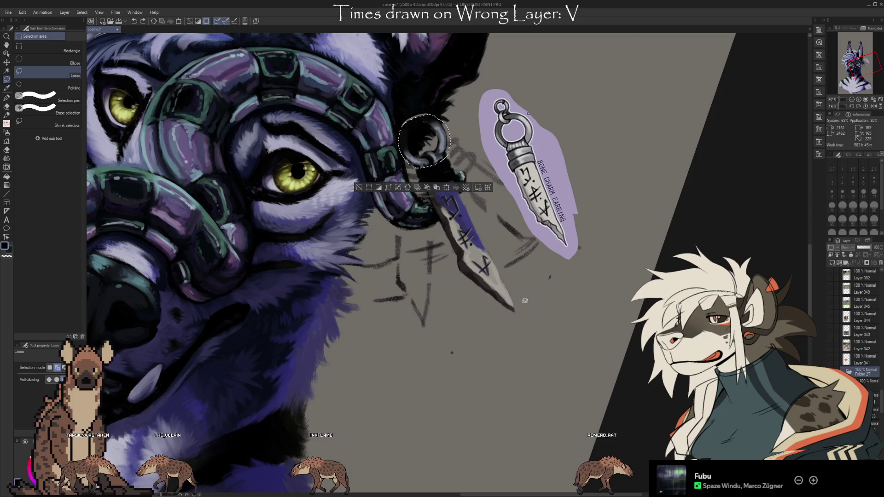
pyautogui.hotkey('ctrl', 't')
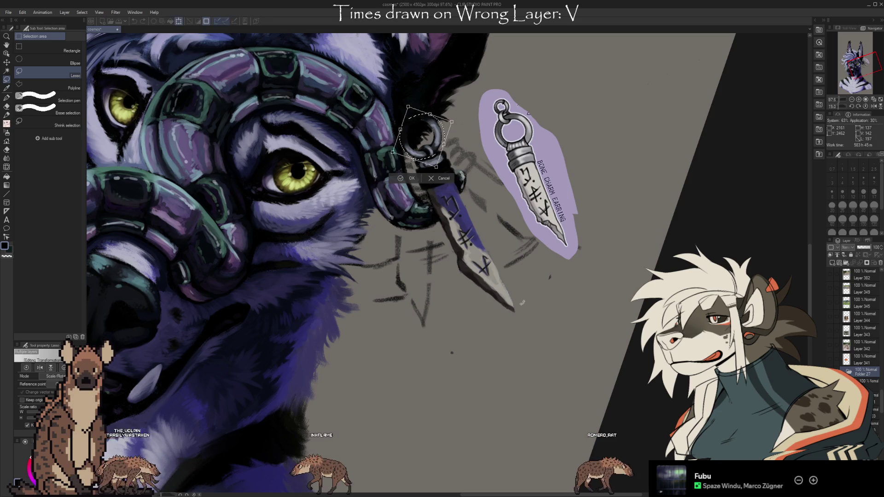
pyautogui.moveTo(436, 167); pyautogui.dragTo(440, 177)
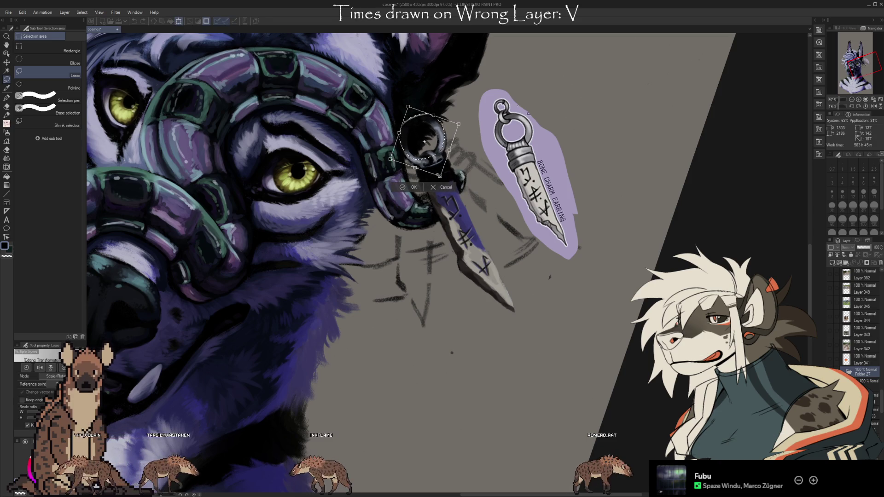
pyautogui.click(410, 187)
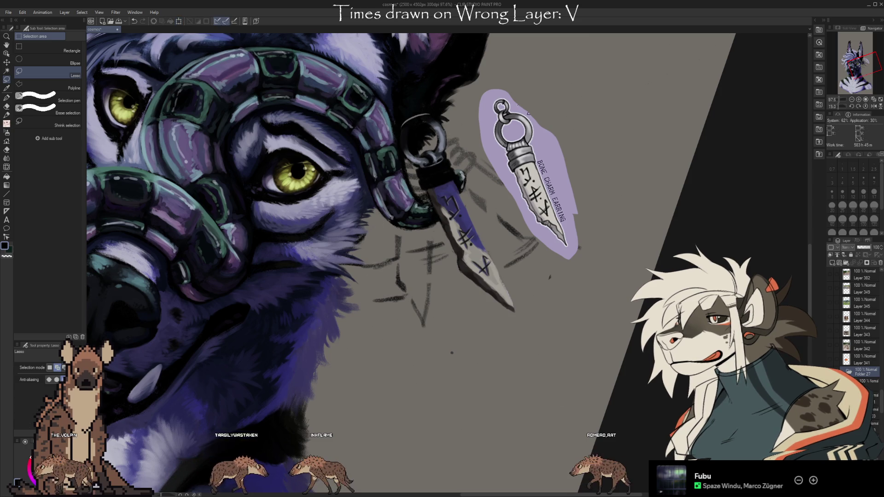
pyautogui.scroll(-2, 880, 417)
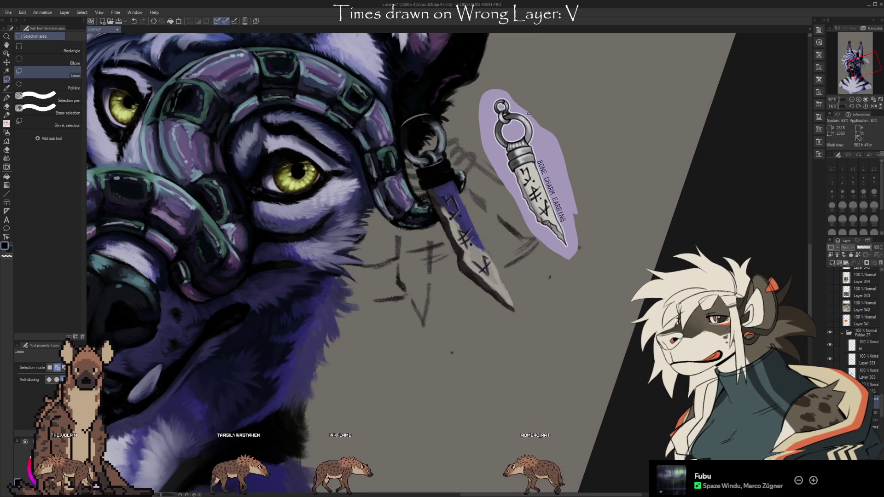
# Step: Rotate the view about 18° clockwise and sample an earring colour to paint with
pyautogui.press('e')
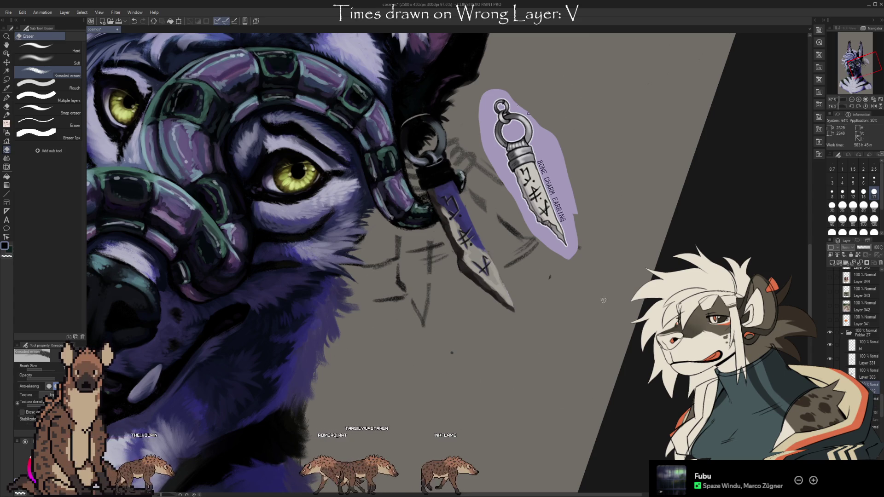
pyautogui.moveTo(652, 357); pyautogui.dragTo(615, 415)
pyautogui.press('i')
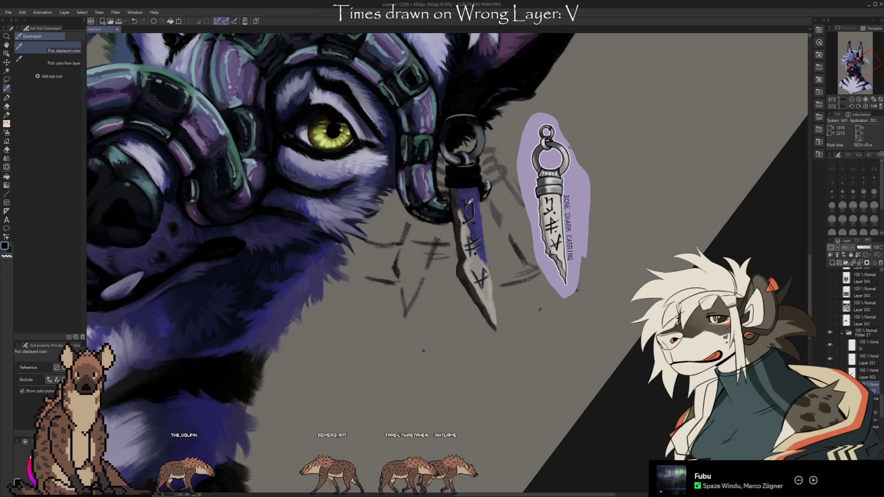
pyautogui.click(464, 169)
pyautogui.press('b')
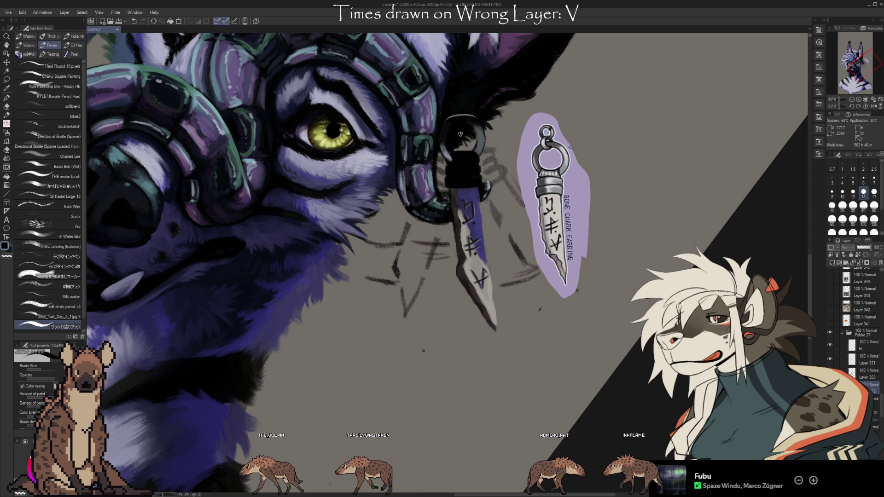
# Step: Paint the cord wrap with sampled earring and dark fur colours, undoing a stray black blob
pyautogui.keyDown('alt'); pyautogui.click(451, 157); pyautogui.keyUp('alt')
pyautogui.press('alt')
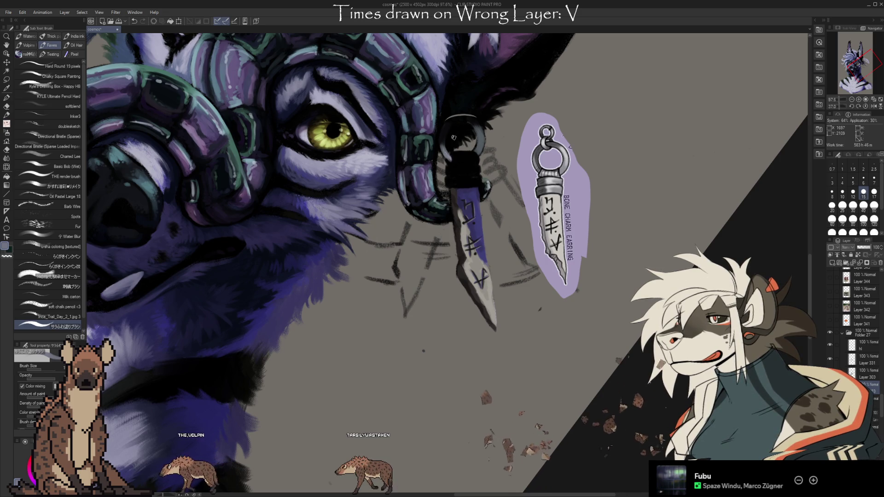
pyautogui.keyDown('alt'); pyautogui.click(452, 155); pyautogui.keyUp('alt')
pyautogui.press('alt')
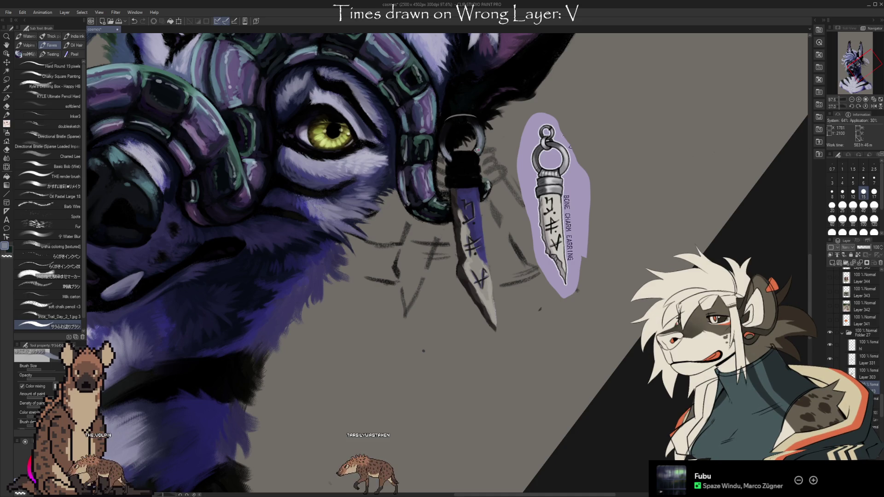
pyautogui.keyDown('alt'); pyautogui.click(472, 114); pyautogui.keyUp('alt')
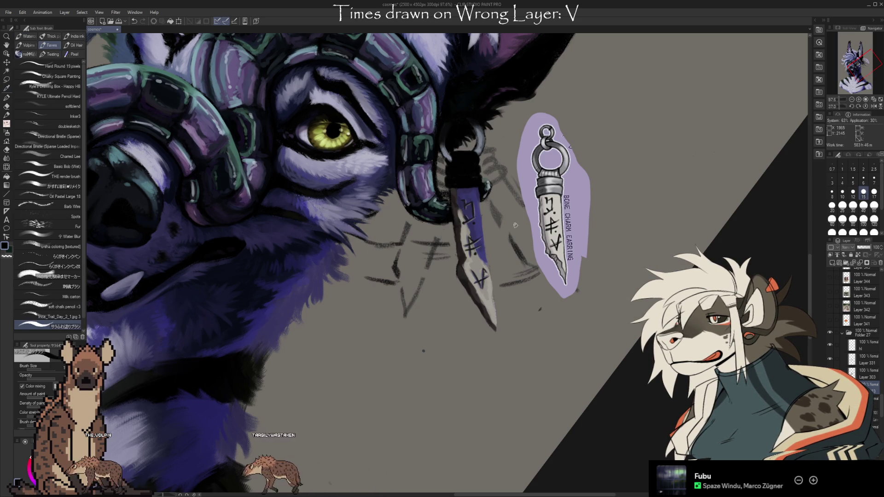
pyautogui.hotkey('ctrl', 'z')
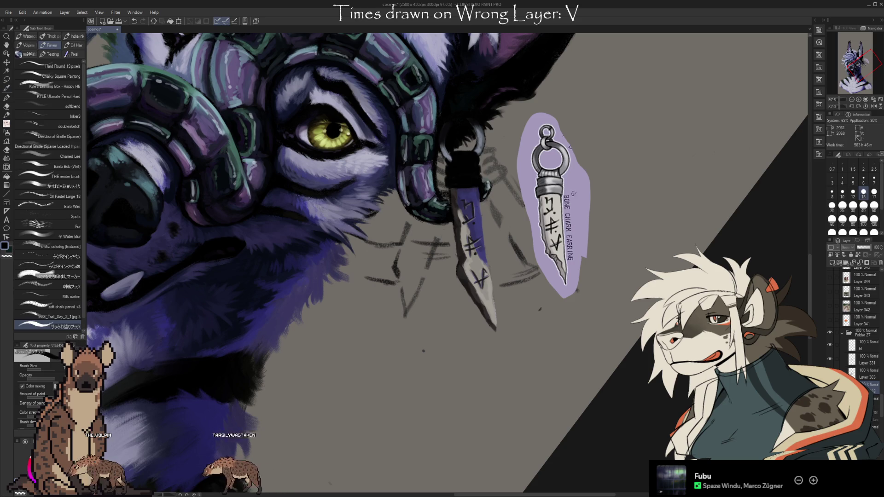
pyautogui.moveTo(538, 357); pyautogui.dragTo(439, 208)
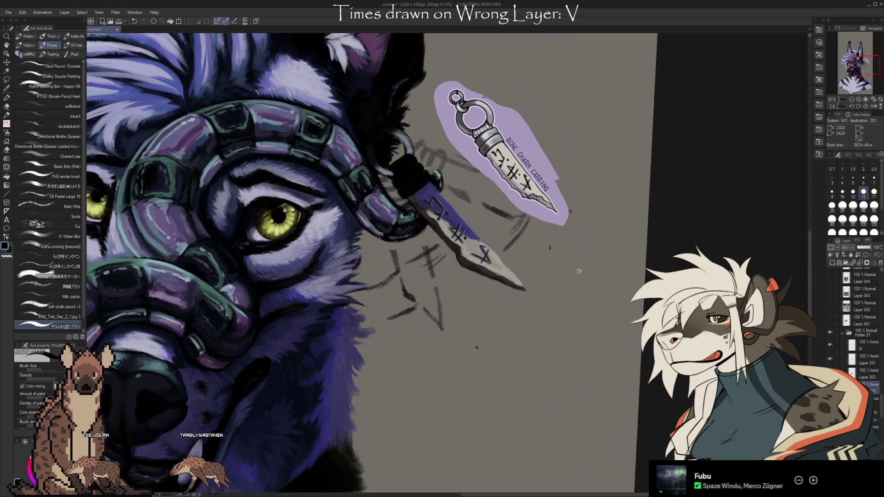
# Step: Switch to the Oil Pastel Large 18 brush and pick a grey-blue from the painting
pyautogui.press('i')
pyautogui.press('b')
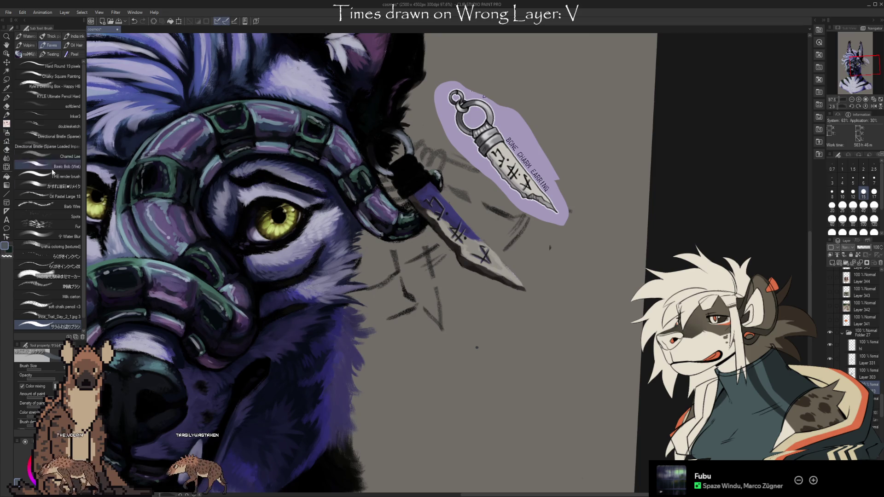
pyautogui.click(51, 196)
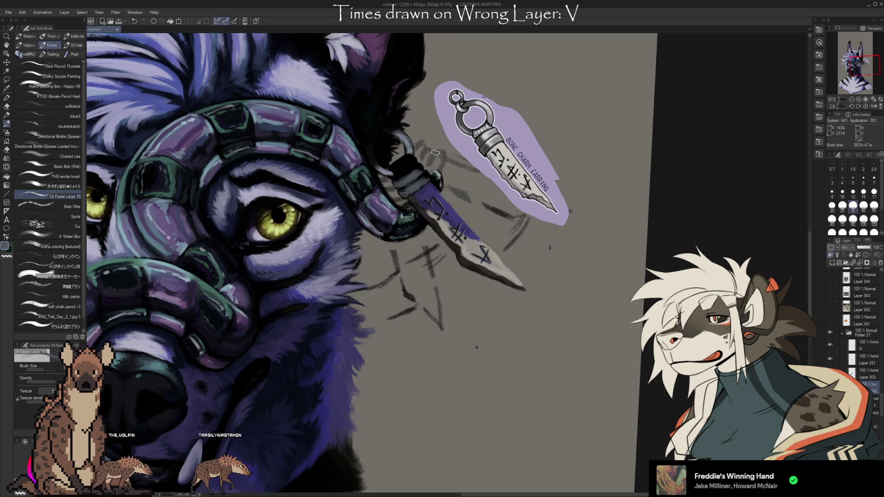
pyautogui.press('x')
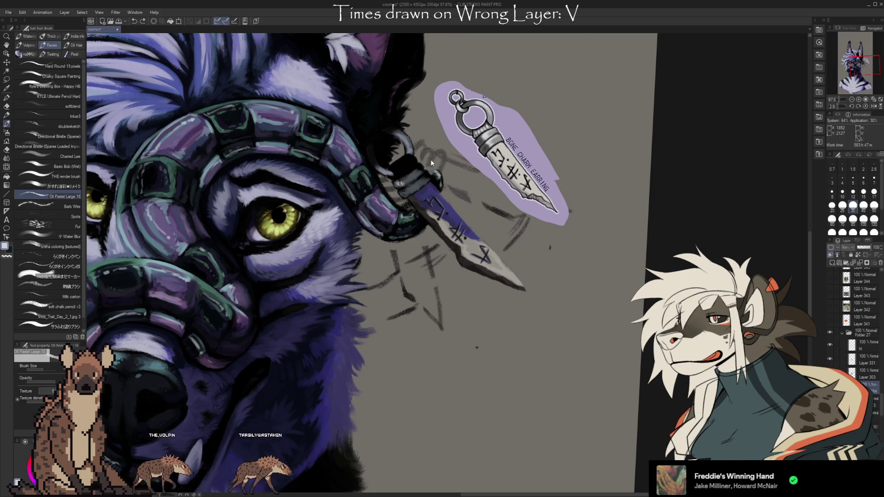
pyautogui.keyDown('alt'); pyautogui.click(400, 177); pyautogui.keyUp('alt')
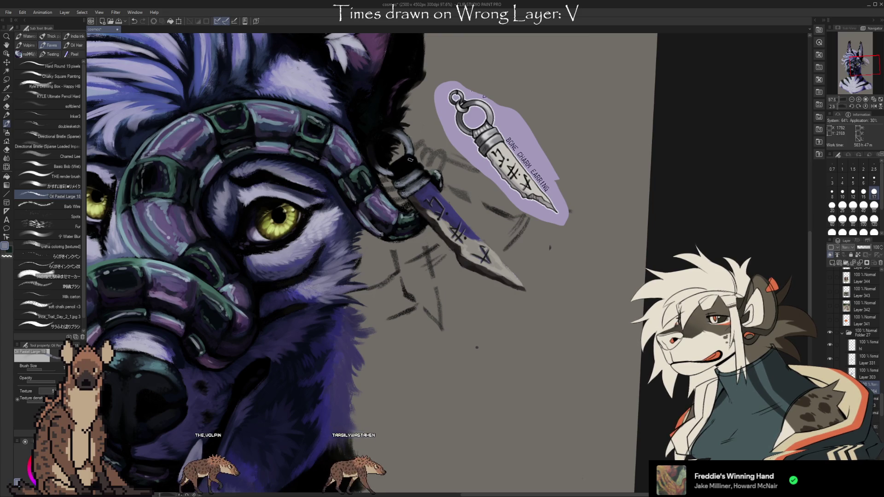
# Step: Sample a canvas colour and paint grey-blue highlights on the earring's cord wrap
pyautogui.press('i')
pyautogui.click(410, 146)
pyautogui.press('b')
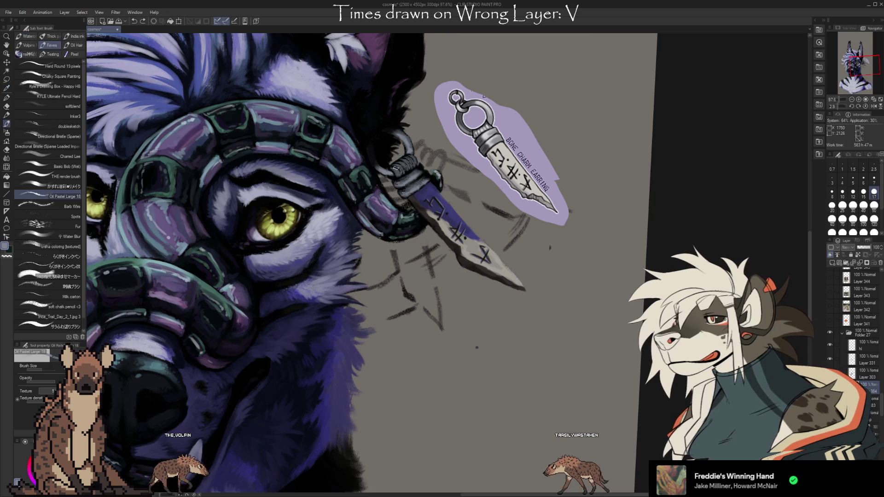
pyautogui.click(75, 325)
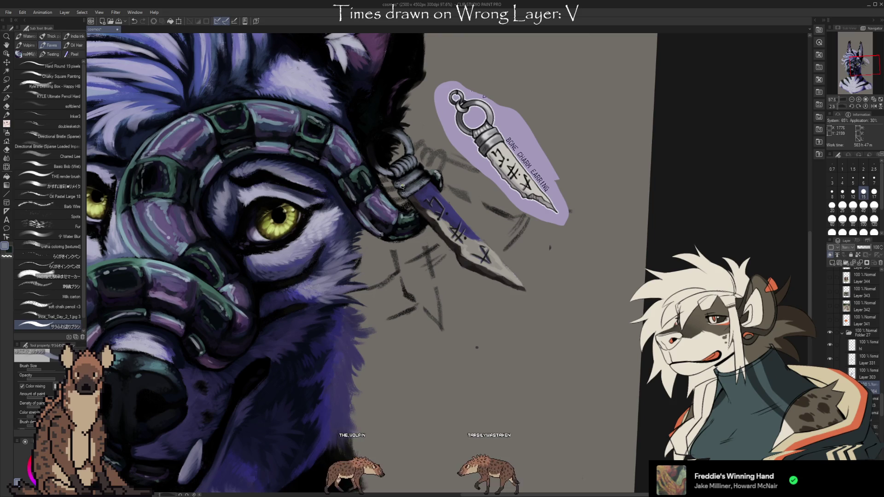
# Step: Sample the bone charm's light colour and paint lighter coils on the cord wrap
pyautogui.press('i')
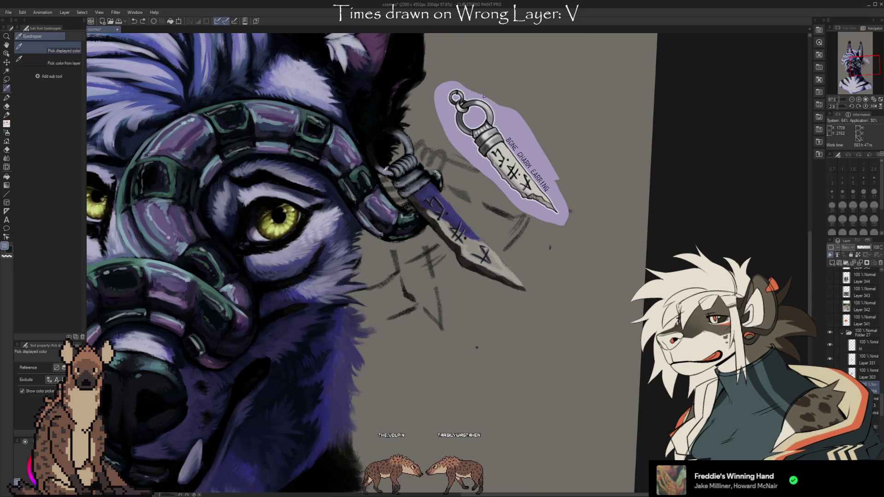
pyautogui.press('b')
pyautogui.press('i')
pyautogui.click(463, 105)
pyautogui.press('b')
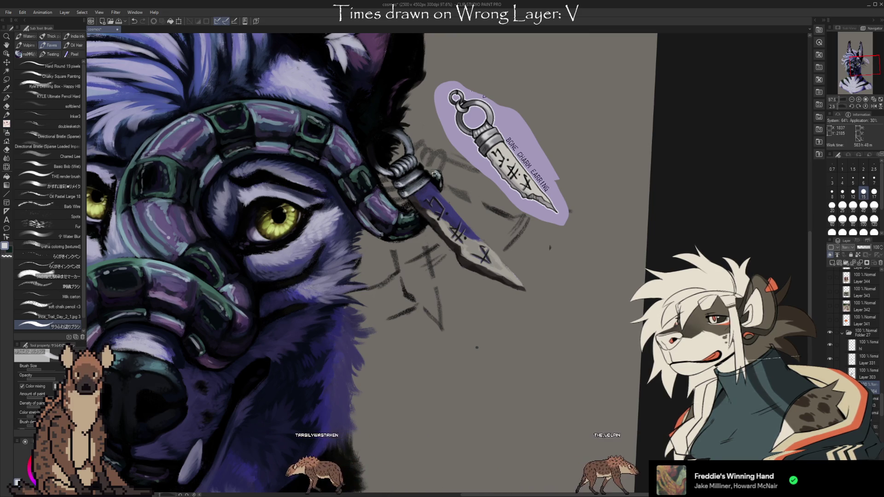
# Step: Hide the grey sketch background layer in the Layers panel
pyautogui.scroll(-10, 856, 323)
pyautogui.scroll(-10, 866, 331)
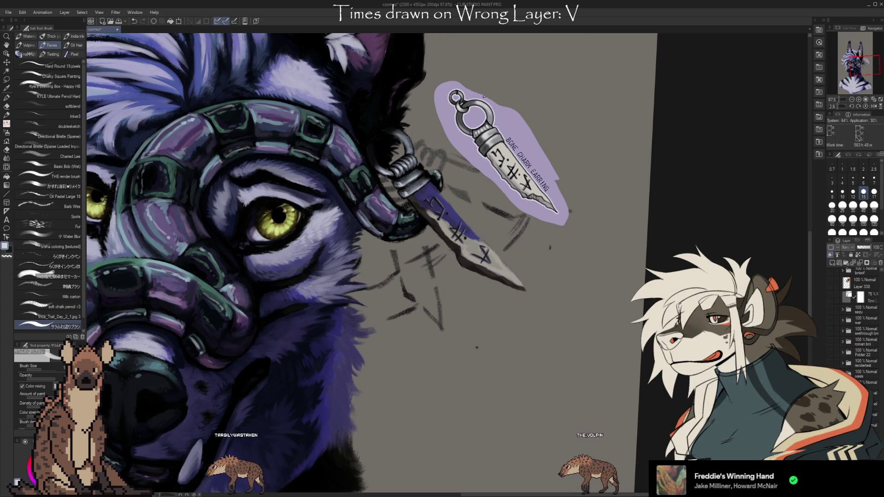
pyautogui.click(832, 283)
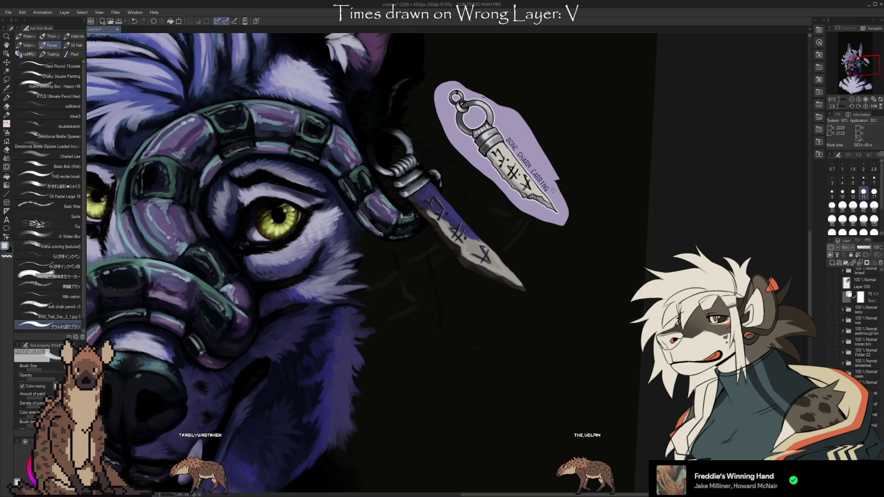
# Step: Recentre the whole wolf head and hide the bone-charm reference image
pyautogui.scroll(-3, 596, 247)
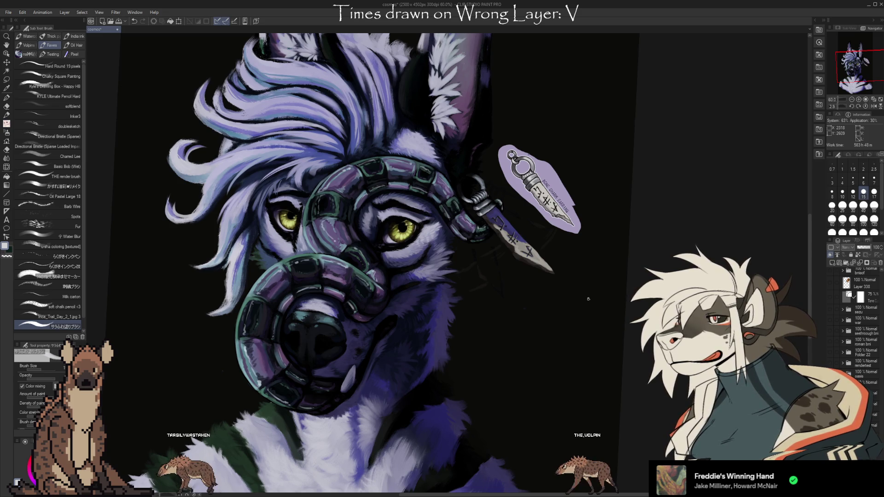
pyautogui.moveTo(359, 258); pyautogui.dragTo(346, 254)
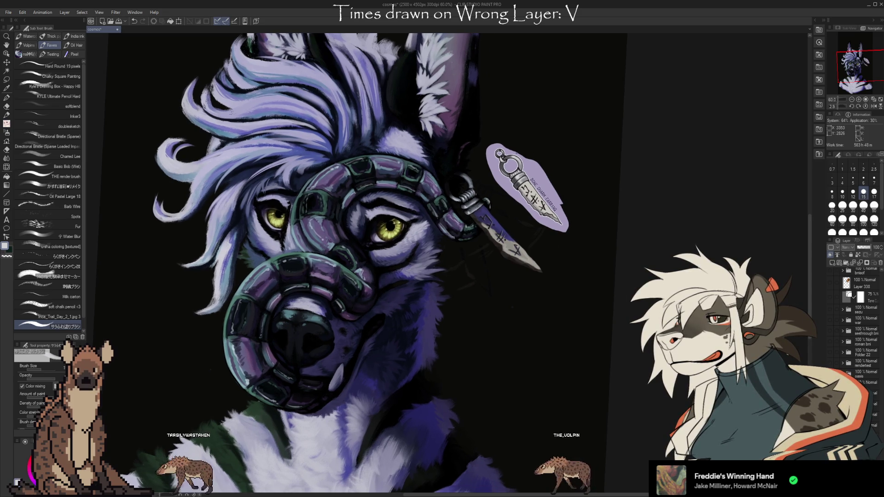
pyautogui.scroll(-10, 857, 322)
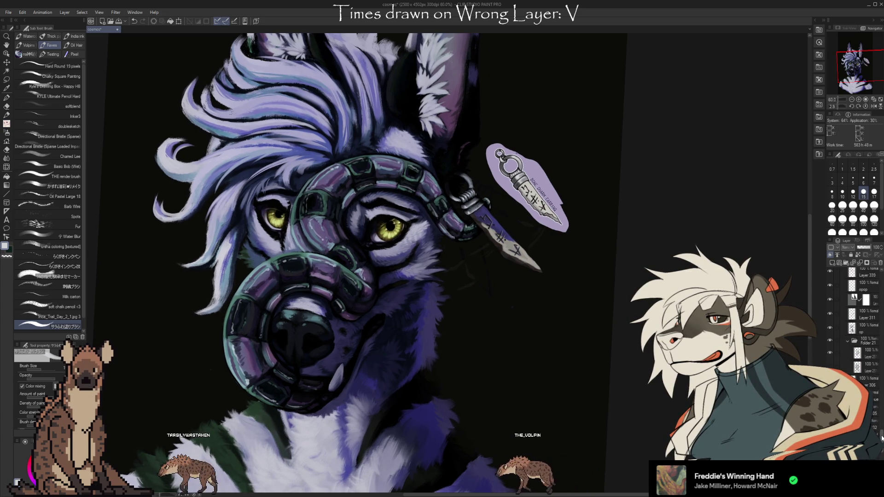
pyautogui.scroll(3, 856, 322)
pyautogui.scroll(5, 857, 322)
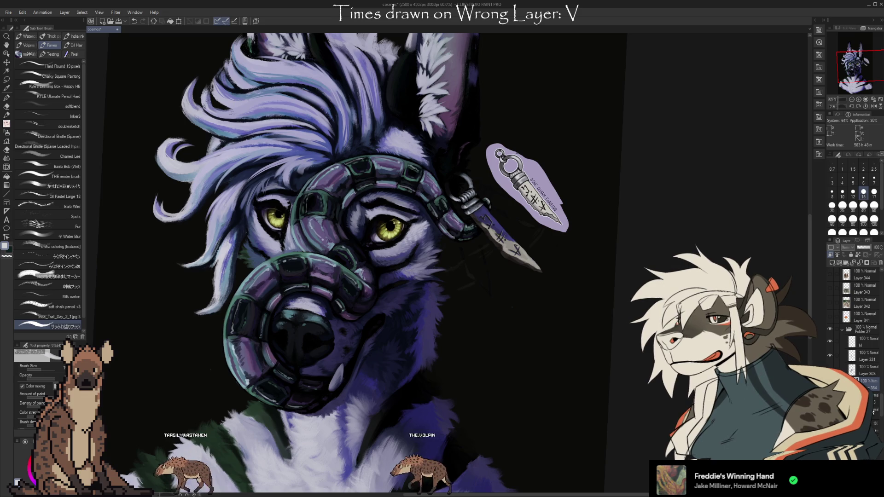
pyautogui.scroll(-3, 882, 415)
pyautogui.scroll(-3, 882, 415)
pyautogui.scroll(-3, 882, 415)
pyautogui.scroll(3, 839, 341)
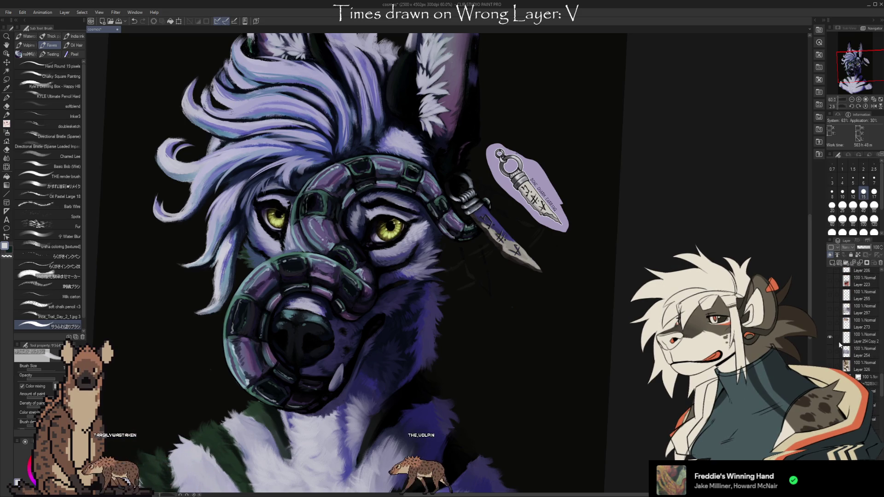
pyautogui.click(832, 338)
# Step: Select Layer 303 in the Layers panel to paint on
pyautogui.scroll(1, 628, 392)
pyautogui.scroll(1, 628, 392)
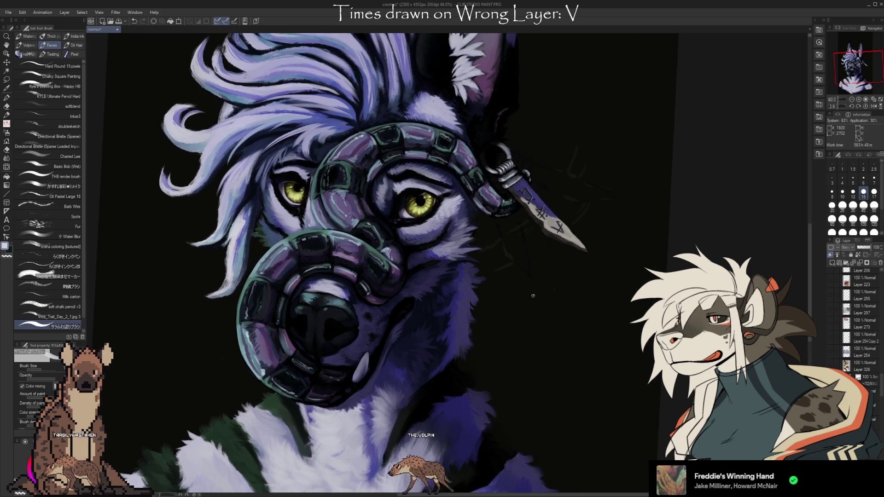
pyautogui.scroll(-3, 879, 401)
pyautogui.scroll(-3, 874, 392)
pyautogui.scroll(-3, 871, 383)
pyautogui.click(866, 374)
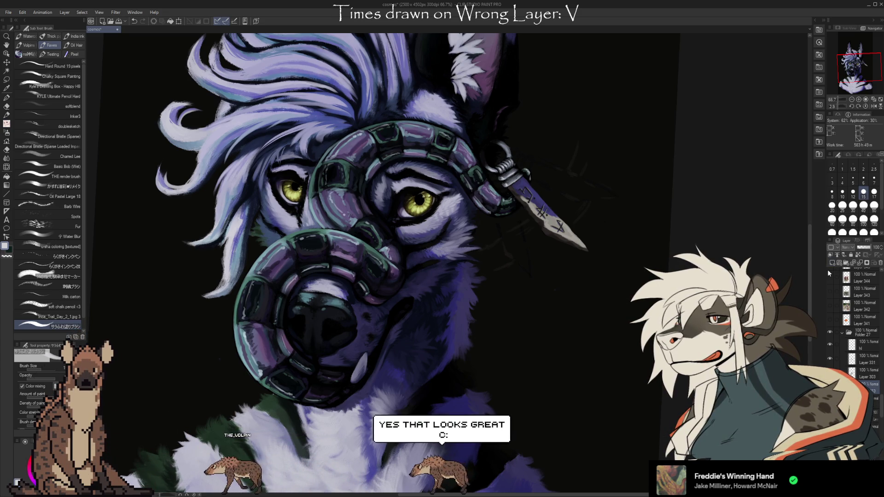
pyautogui.scroll(1, 534, 196)
# Step: Shrink the brush to size 10, pick grey-blue from the fur, and detail the cord wrap
pyautogui.press('[')
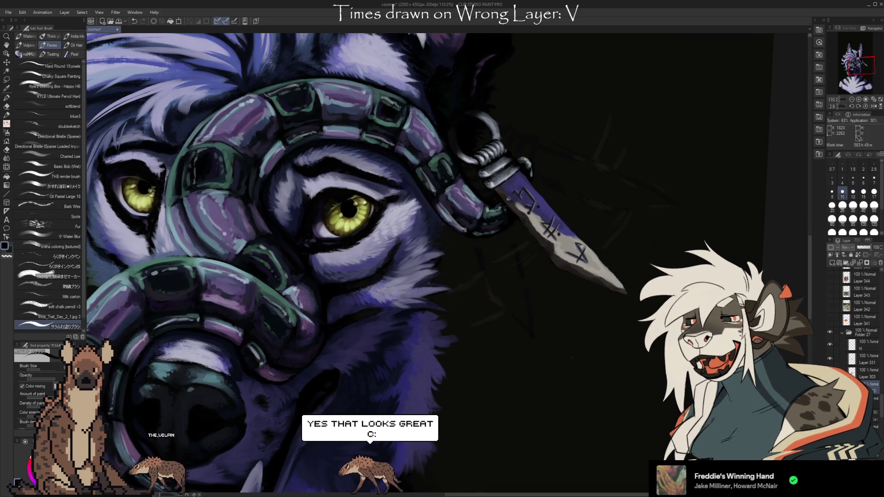
pyautogui.press('[')
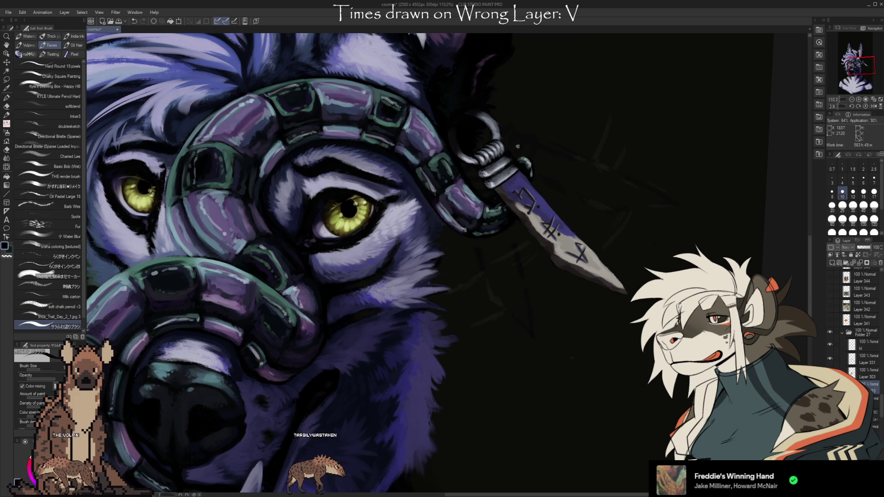
pyautogui.keyDown('alt'); pyautogui.click(504, 157); pyautogui.keyUp('alt')
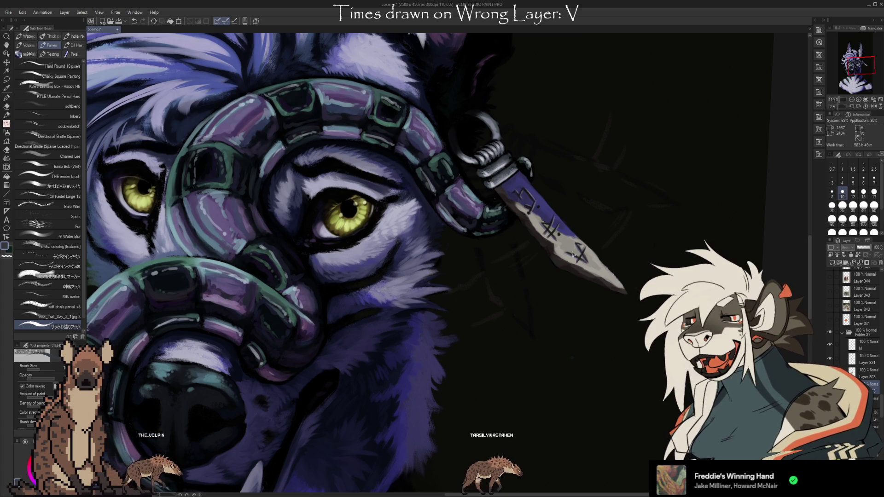
pyautogui.moveTo(691, 277); pyautogui.dragTo(660, 258)
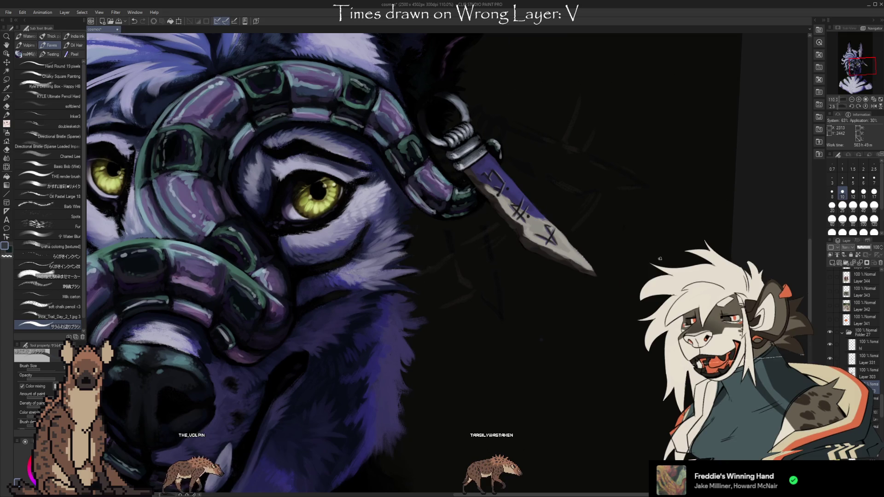
pyautogui.scroll(-5, 878, 432)
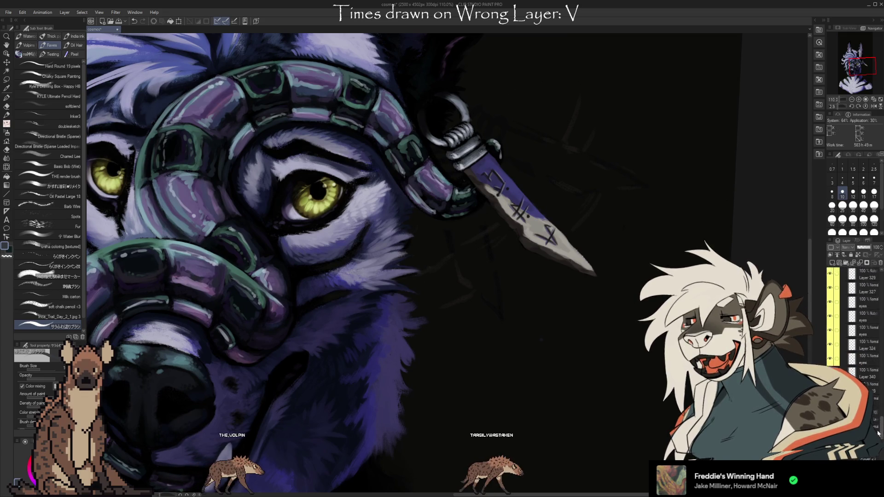
pyautogui.scroll(-4, 878, 433)
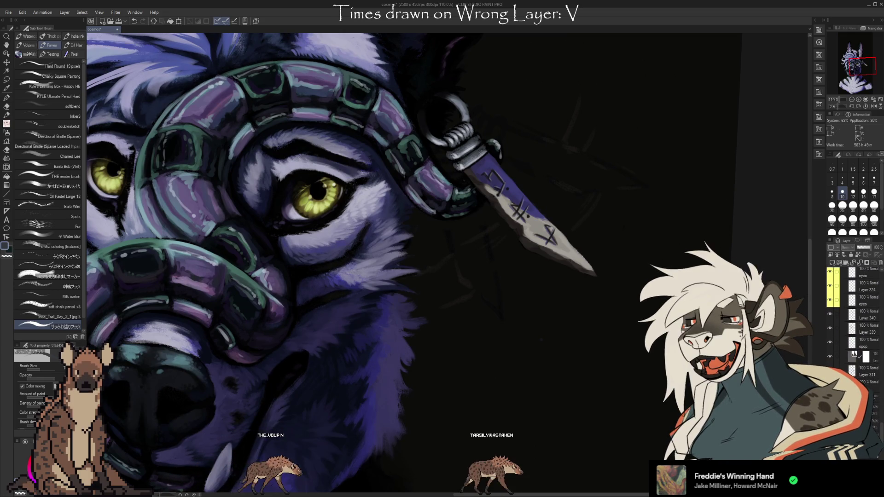
pyautogui.scroll(-2, 878, 433)
pyautogui.scroll(-3, 878, 433)
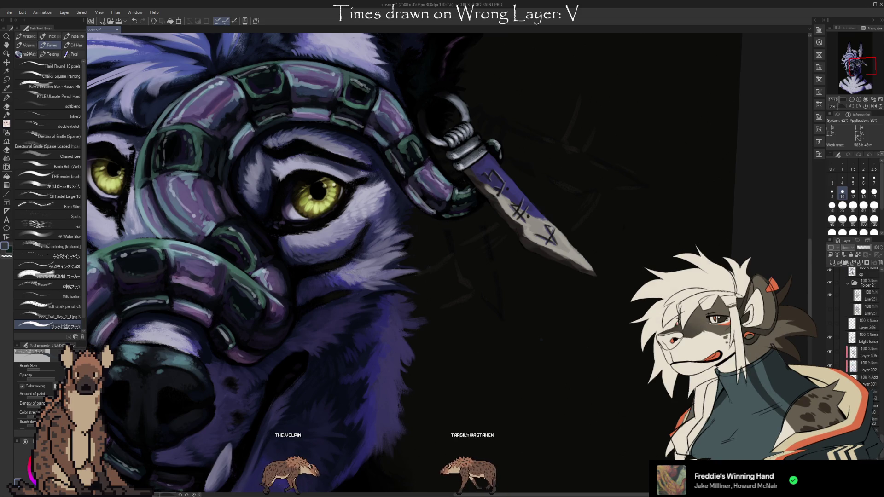
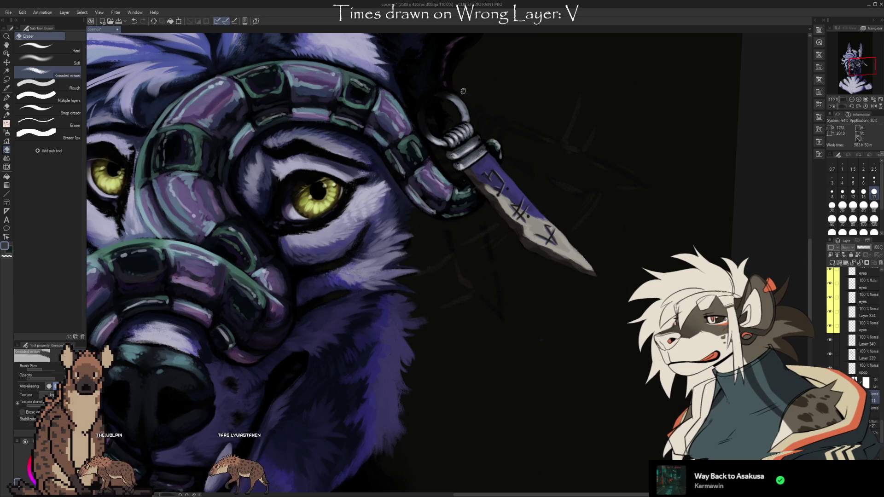
# Step: Toggle between brush and eraser, then scroll the Layer panel down toward the black background layer
pyautogui.scroll(4, 483, 149)
pyautogui.press('b')
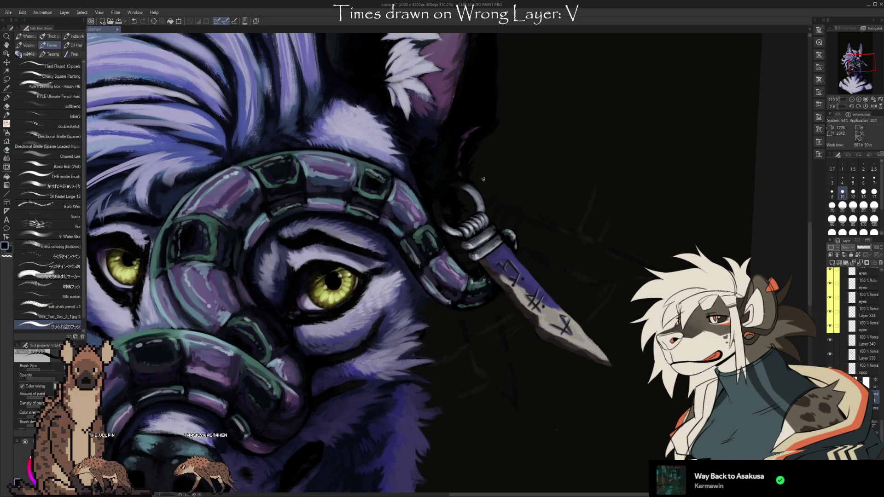
pyautogui.press('e')
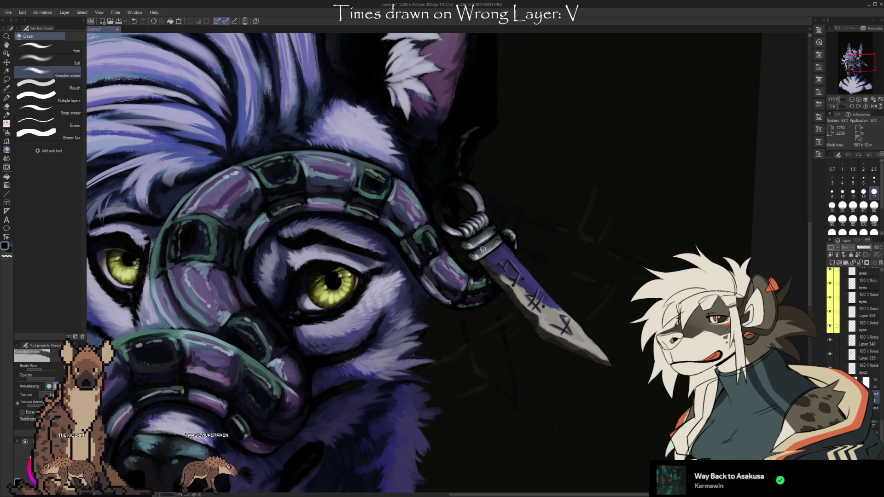
pyautogui.scroll(-5, 857, 322)
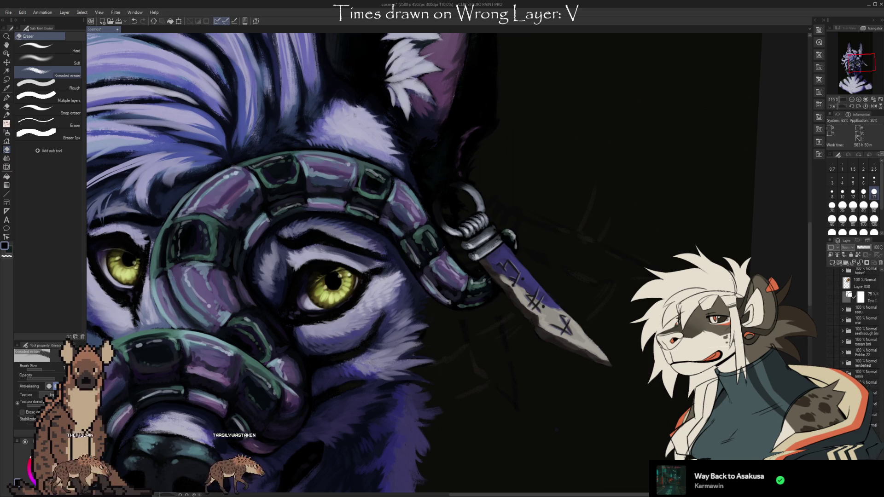
pyautogui.scroll(-1, 546, 406)
pyautogui.scroll(-5, 856, 323)
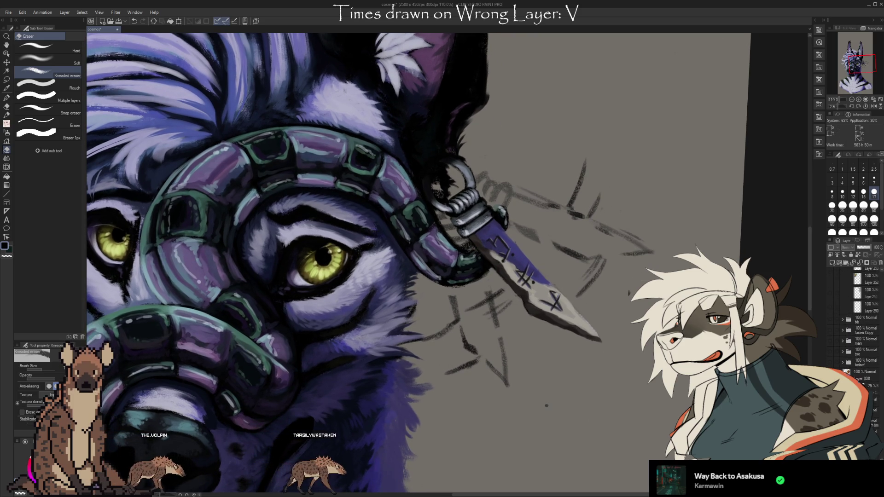
pyautogui.scroll(3, 879, 457)
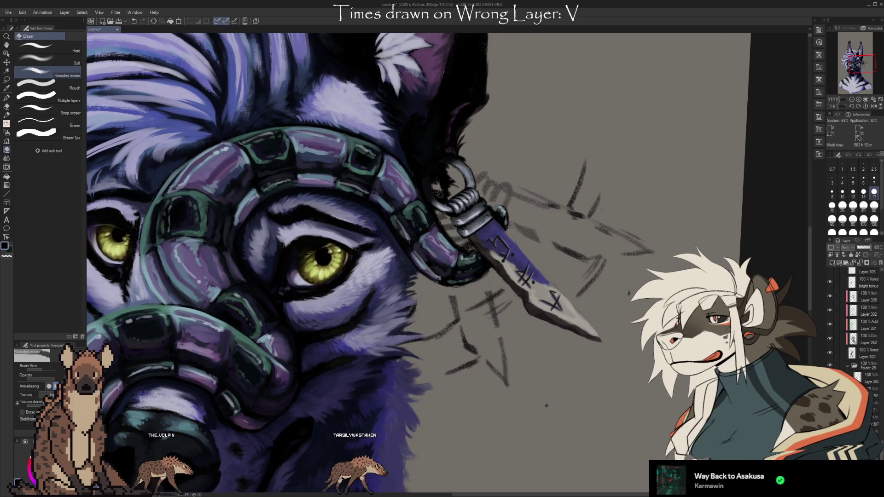
pyautogui.moveTo(879, 457); pyautogui.dragTo(880, 426)
pyautogui.hotkey('ctrl', 'z')
pyautogui.hotkey('ctrl', 'y')
pyautogui.hotkey('ctrl', 'z')
pyautogui.hotkey('ctrl', 'y')
pyautogui.hotkey('ctrl', 'z')
pyautogui.hotkey('ctrl', 'y')
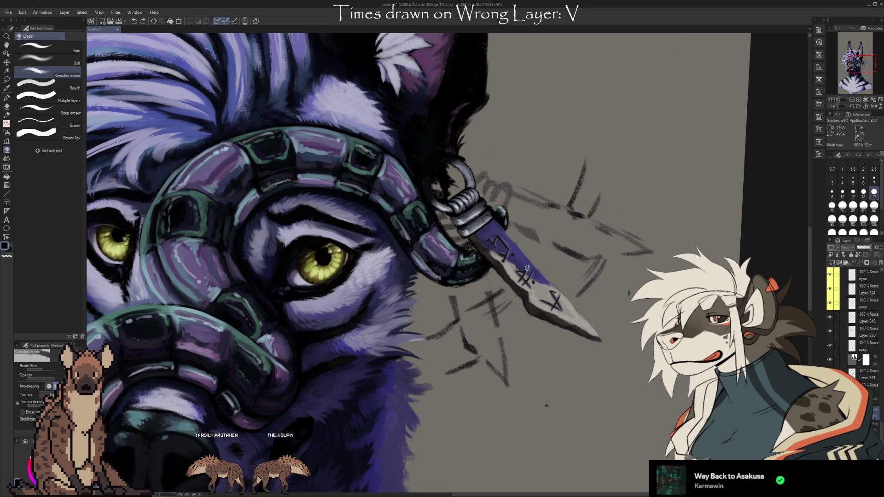
pyautogui.click(6, 81)
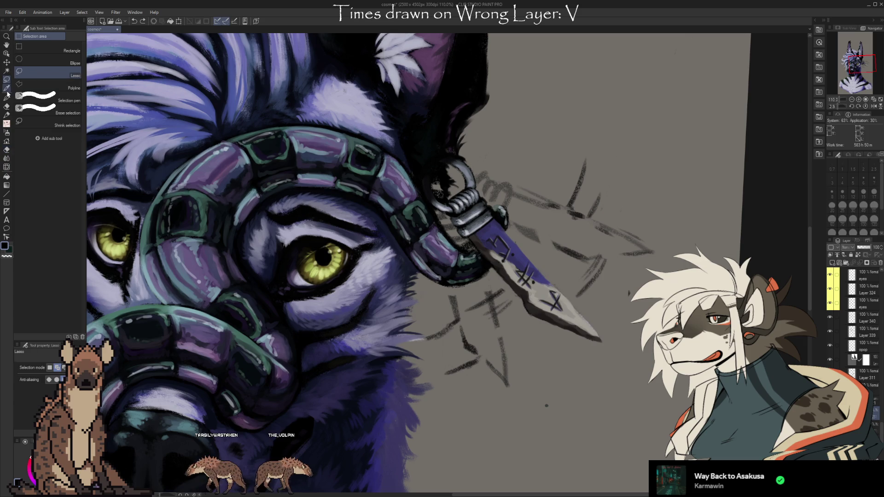
# Step: Lasso the rune sketch strokes below and left of the dagger blade, delete them, and return to the Eraser
pyautogui.moveTo(430, 357); pyautogui.dragTo(450, 389)
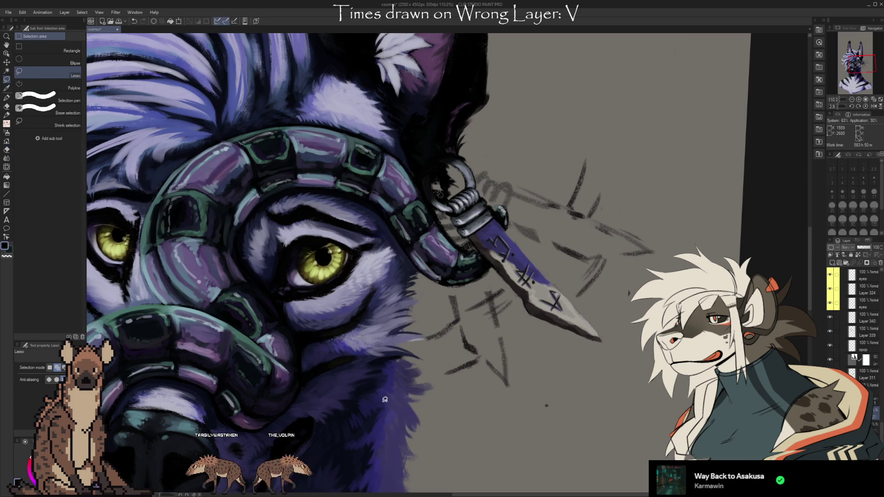
pyautogui.hotkey('ctrl', 'z')
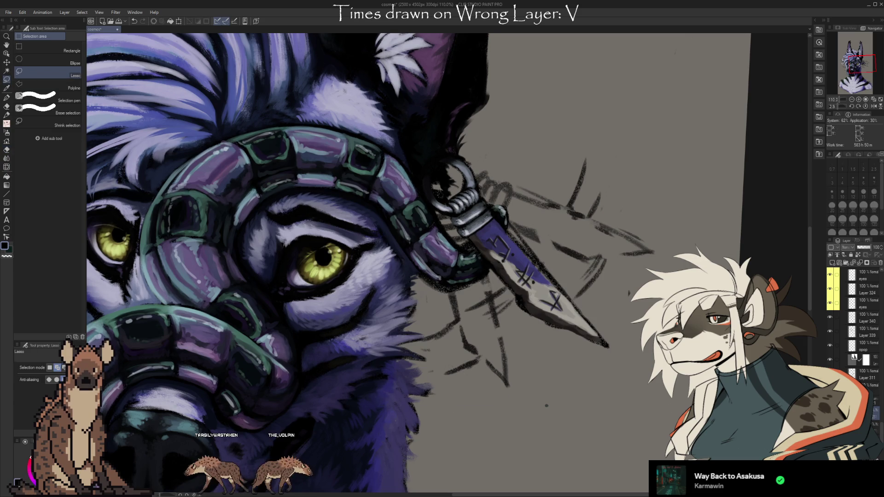
pyautogui.hotkey('ctrl', 'z')
pyautogui.moveTo(451, 388)
pyautogui.mouseDown()
pyautogui.moveTo(436, 305)
pyautogui.moveTo(494, 268)
pyautogui.mouseUp()
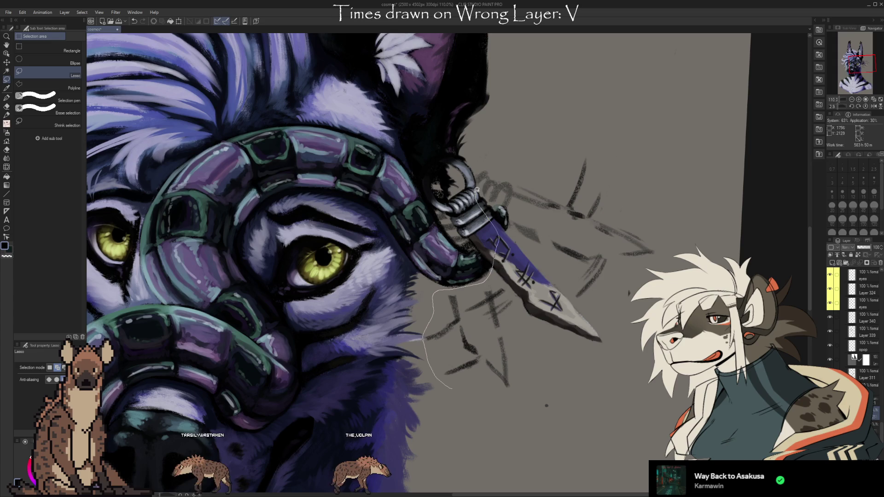
pyautogui.moveTo(477, 190); pyautogui.dragTo(429, 401)
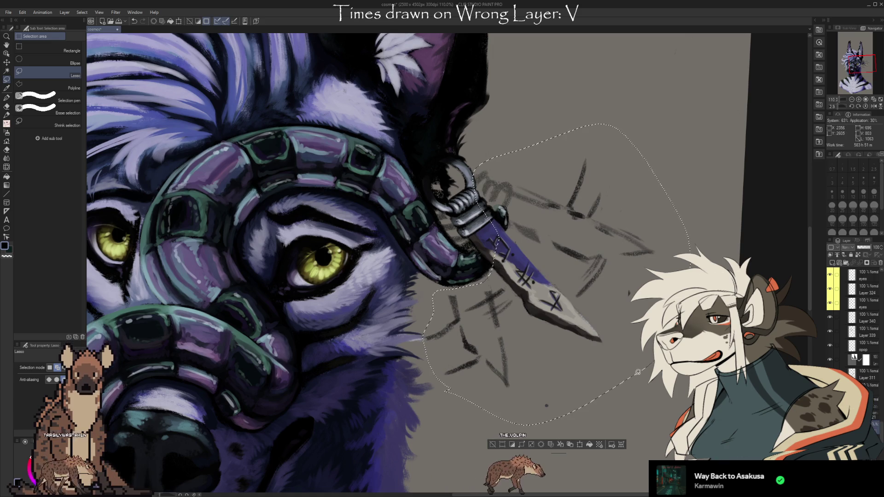
pyautogui.hotkey('ctrl', 'd')
pyautogui.press('e')
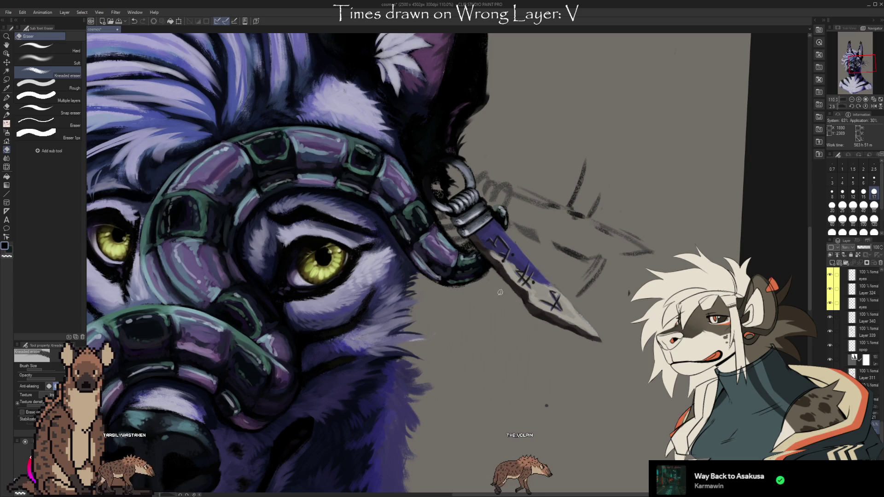
# Step: Undo and redo the deletion, then erase the leftover sketch strokes below and right of the dagger
pyautogui.hotkey('ctrl', 'z')
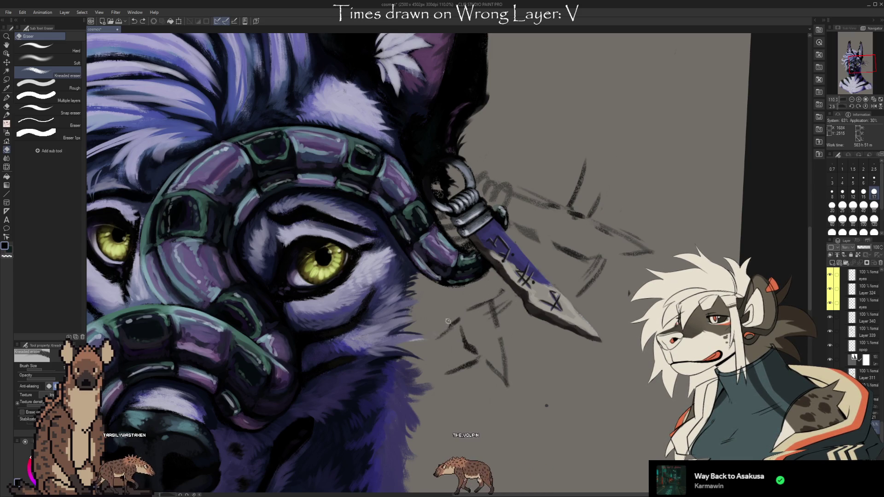
pyautogui.hotkey('ctrl', 'y')
pyautogui.moveTo(502, 350); pyautogui.dragTo(507, 387)
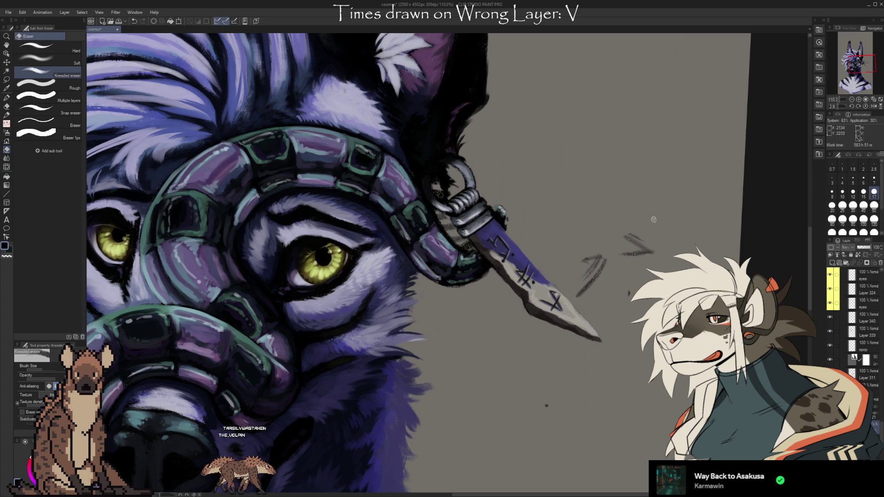
pyautogui.moveTo(663, 238); pyautogui.dragTo(621, 300)
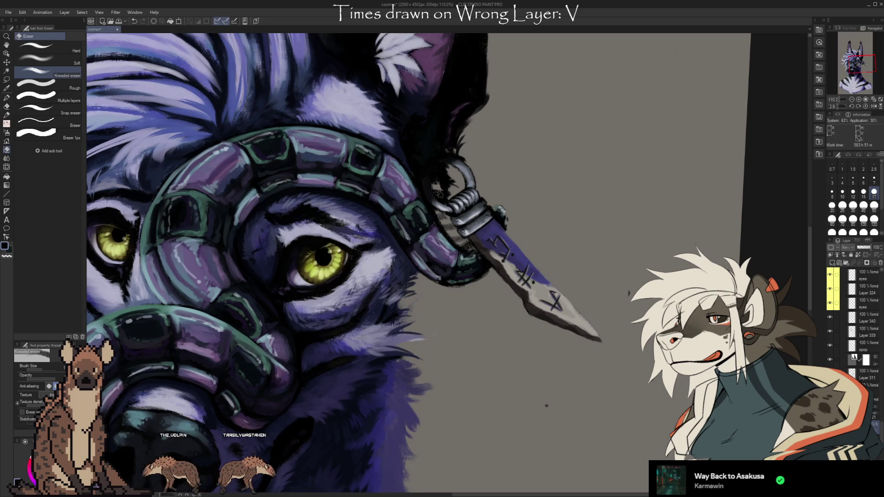
pyautogui.click(829, 360)
# Step: Toggle layer visibilities to compare, hiding then re-showing the Layer 331 mask shading
pyautogui.click(830, 345)
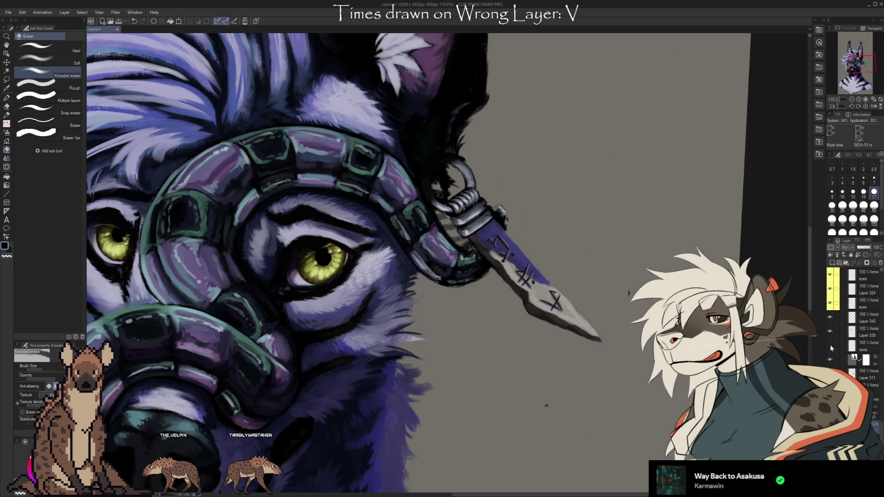
pyautogui.click(831, 331)
pyautogui.click(831, 331)
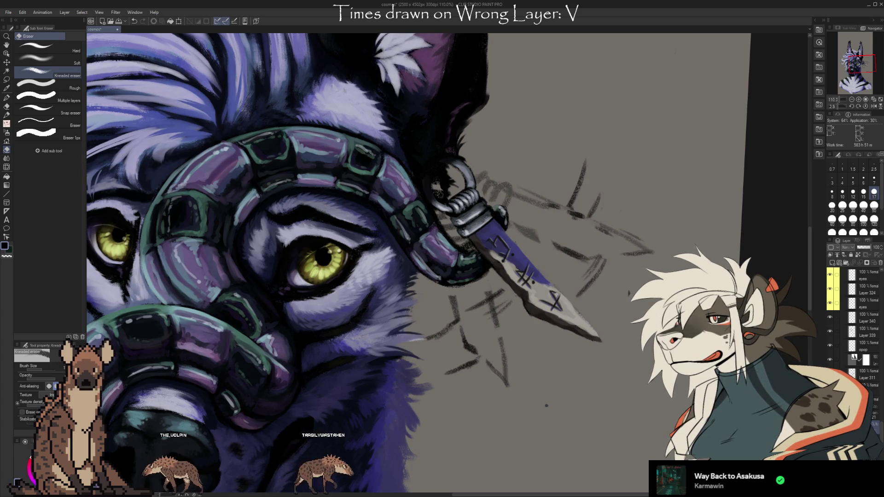
pyautogui.scroll(3, 882, 433)
pyautogui.scroll(3, 881, 433)
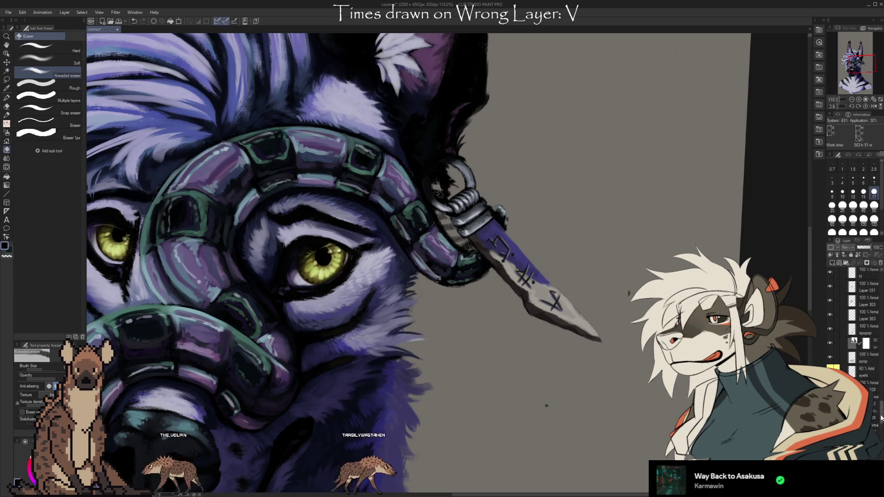
pyautogui.click(830, 357)
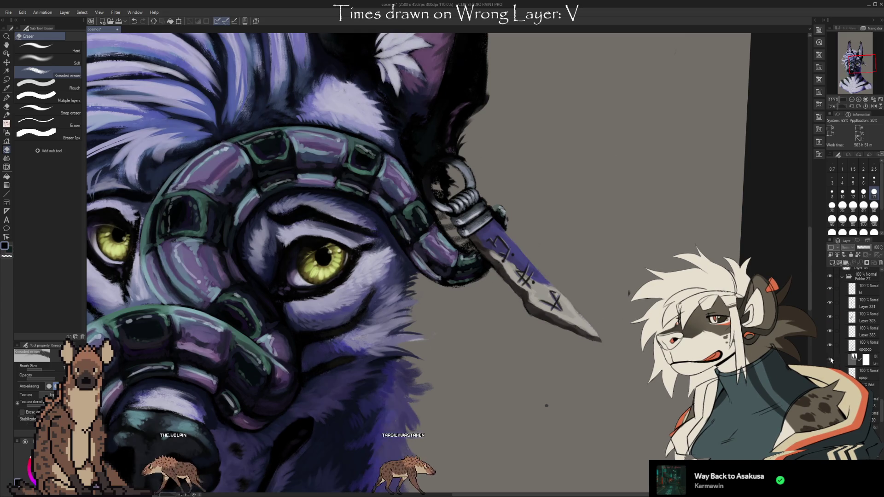
pyautogui.click(830, 345)
pyautogui.click(830, 316)
pyautogui.click(830, 303)
pyautogui.click(838, 288)
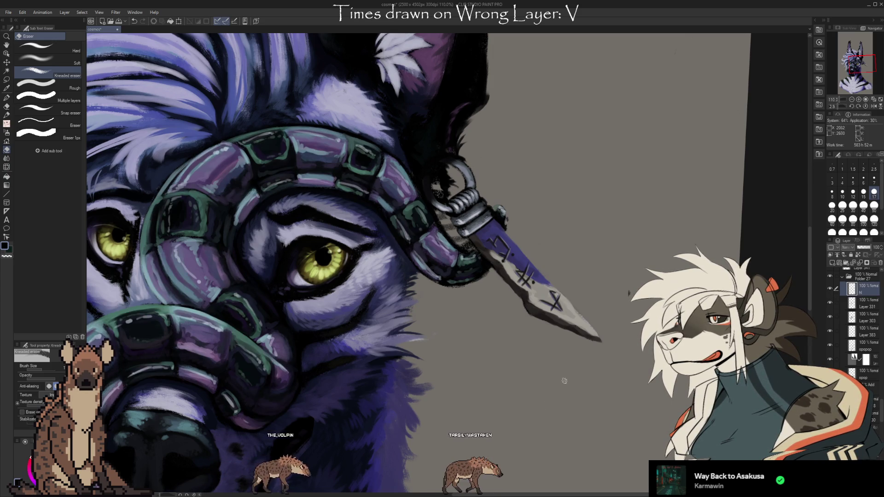
# Step: Toggle the rune sketch layer and a hair layer on and off to compare
pyautogui.scroll(-2, 866, 392)
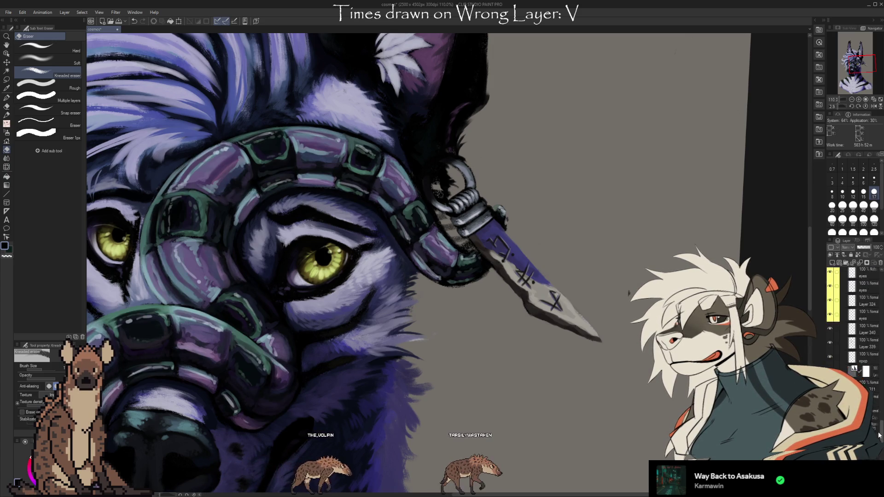
pyautogui.scroll(-3, 865, 391)
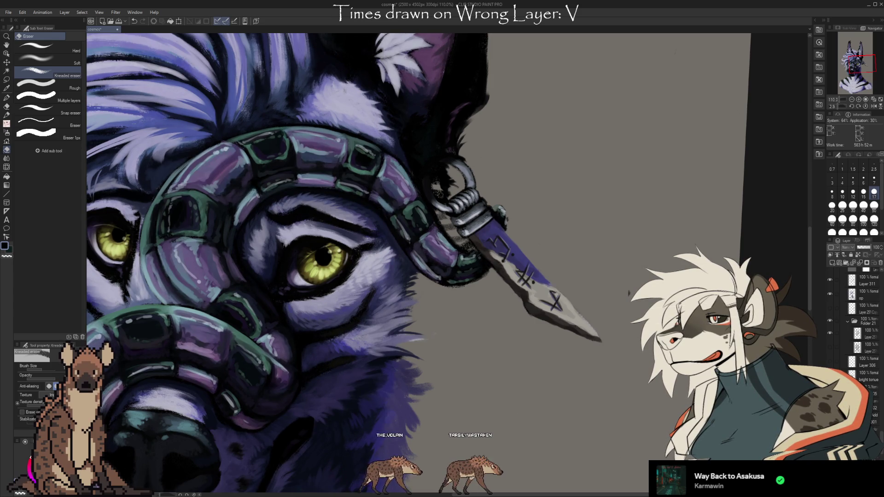
pyautogui.click(828, 348)
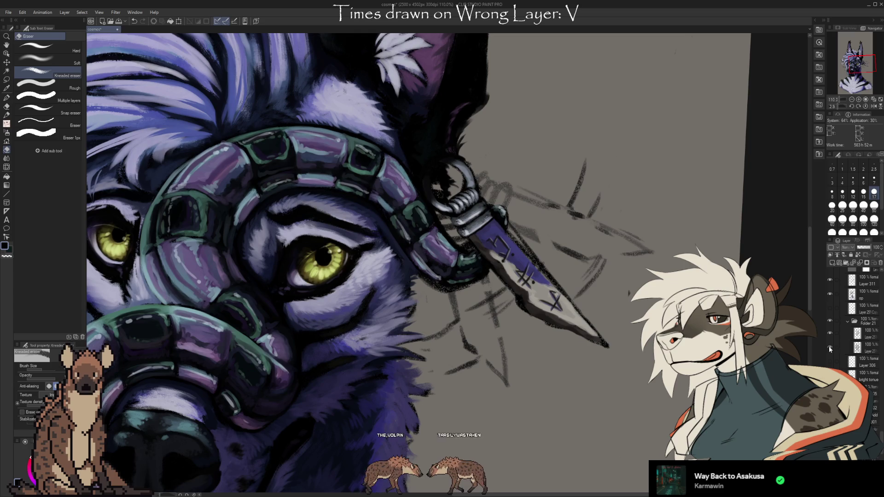
pyautogui.scroll(-5, 849, 349)
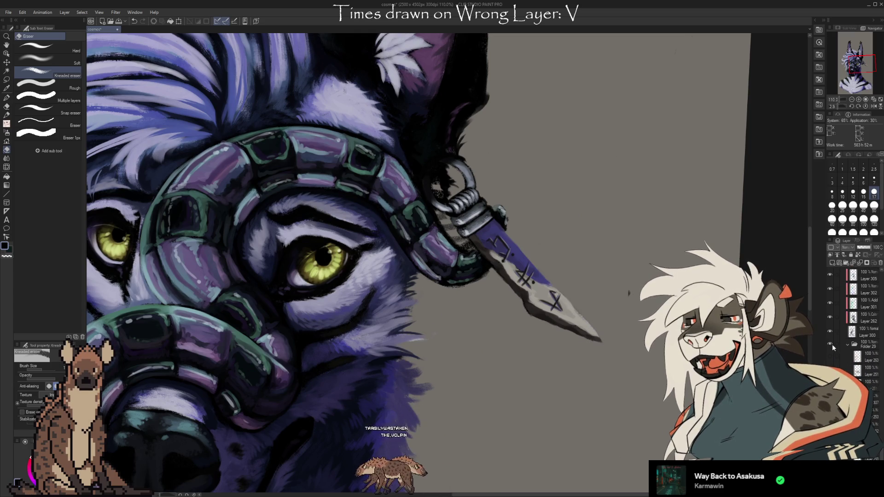
pyautogui.scroll(5, 856, 322)
pyautogui.moveTo(830, 271); pyautogui.dragTo(830, 357)
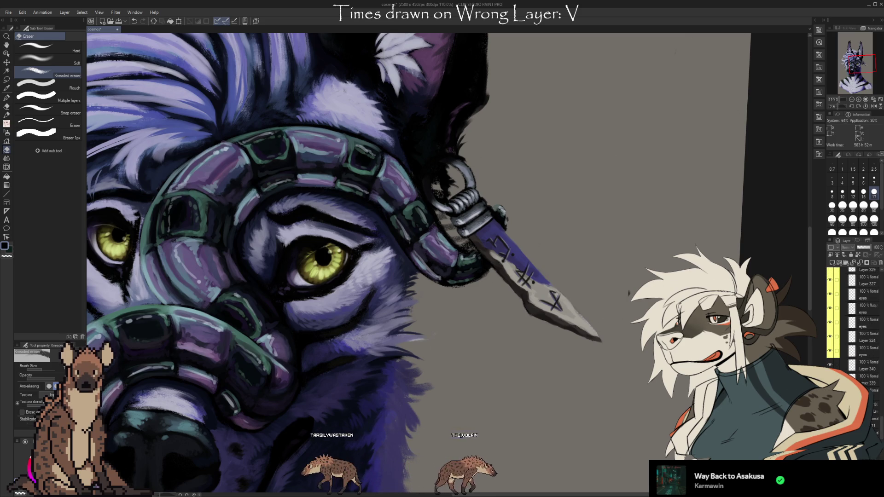
pyautogui.click(830, 366)
# Step: Scroll through the Layer panel and make a different layer the active painting layer
pyautogui.scroll(4, 874, 430)
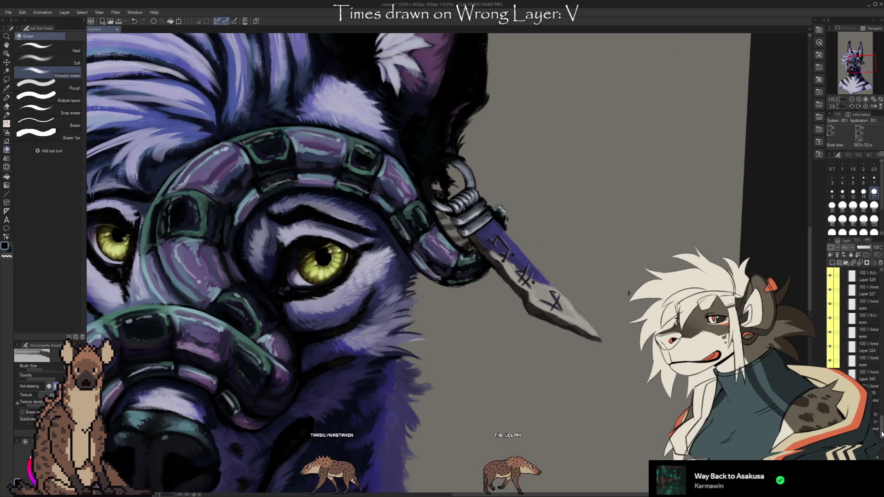
pyautogui.scroll(4, 874, 430)
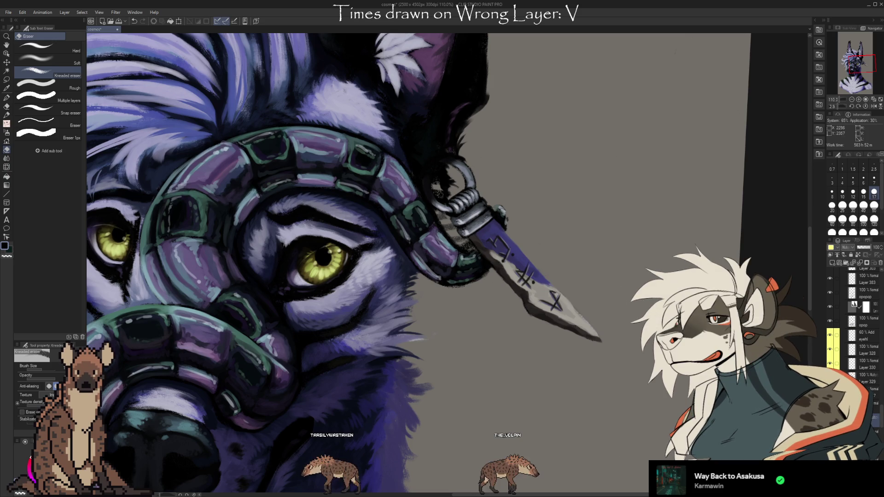
pyautogui.scroll(5, 857, 322)
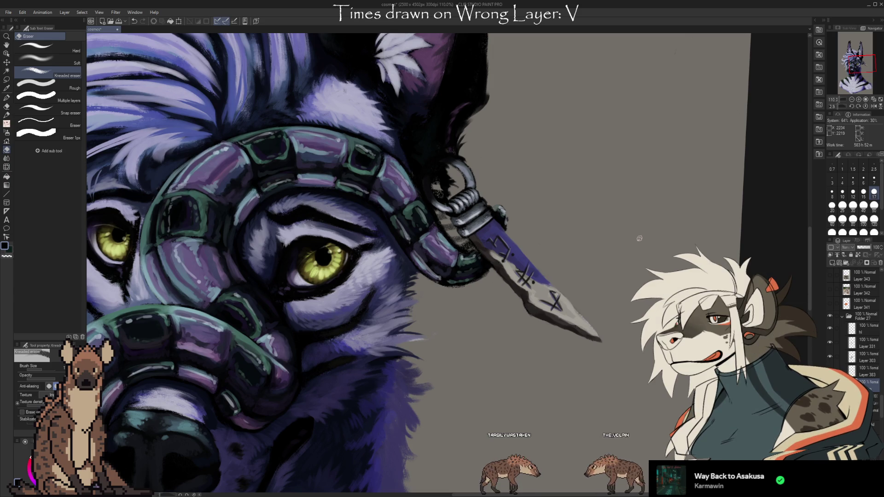
pyautogui.scroll(-5, 865, 350)
pyautogui.scroll(-1, 872, 426)
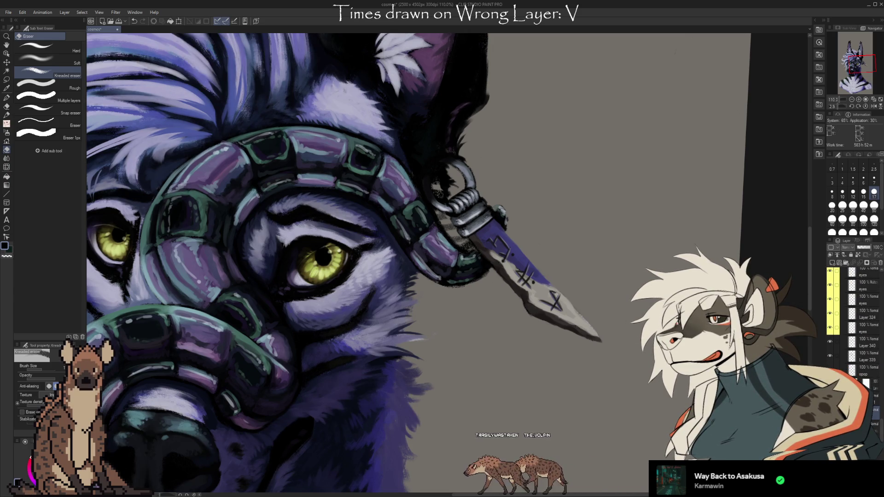
pyautogui.scroll(-3, 866, 350)
pyautogui.scroll(-2, 866, 349)
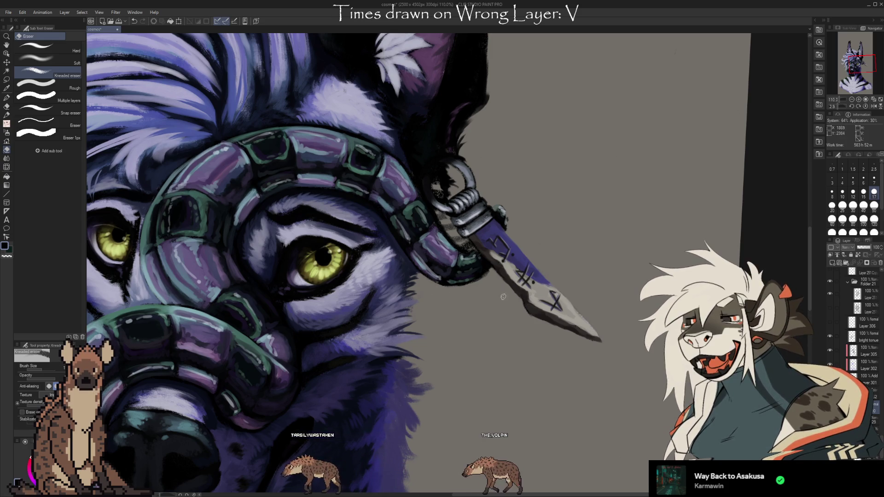
pyautogui.scroll(3, 854, 307)
pyautogui.scroll(3, 854, 306)
pyautogui.click(868, 376)
# Step: Shrink the eraser for fine work, then return to the brush and enlarge it to size 15
pyautogui.press('[')
pyautogui.press('[')
pyautogui.press('[')
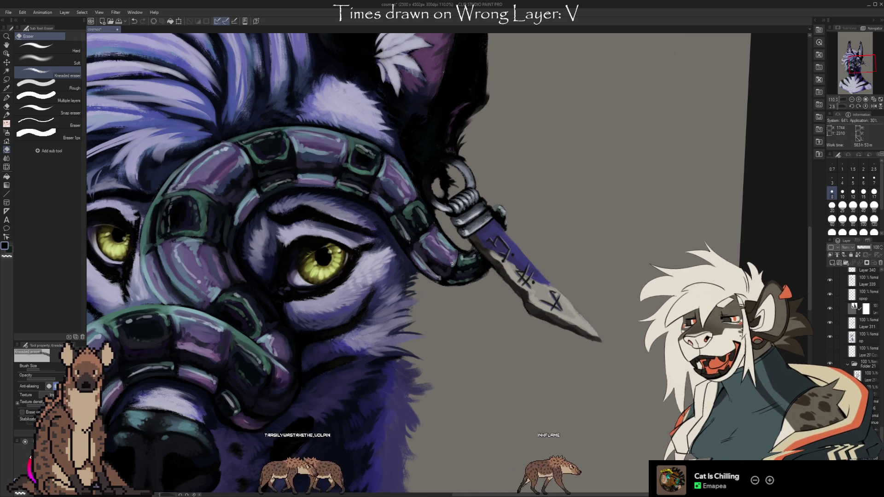
pyautogui.scroll(-5, 881, 437)
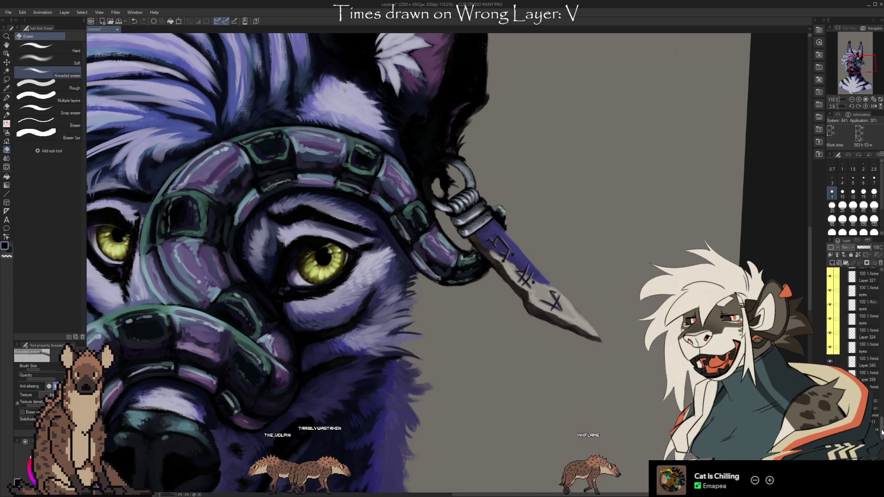
pyautogui.scroll(3, 881, 426)
pyautogui.scroll(3, 881, 426)
pyautogui.scroll(3, 881, 425)
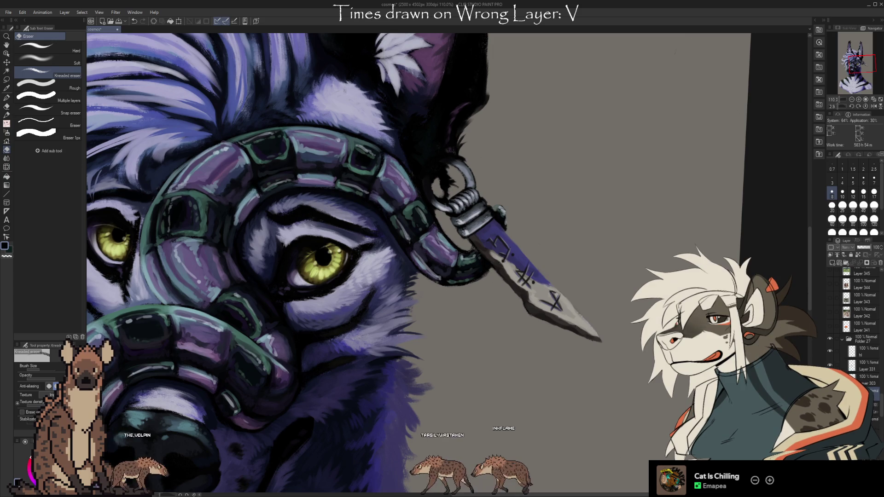
pyautogui.press('b')
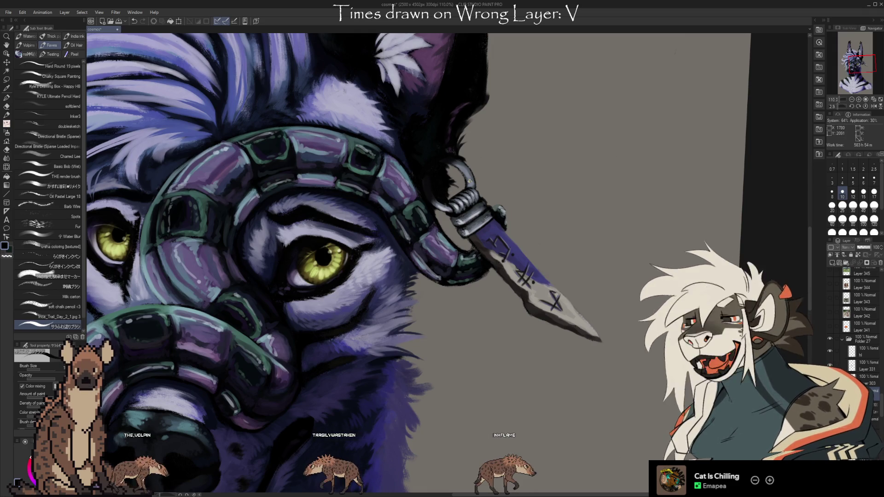
pyautogui.press('e')
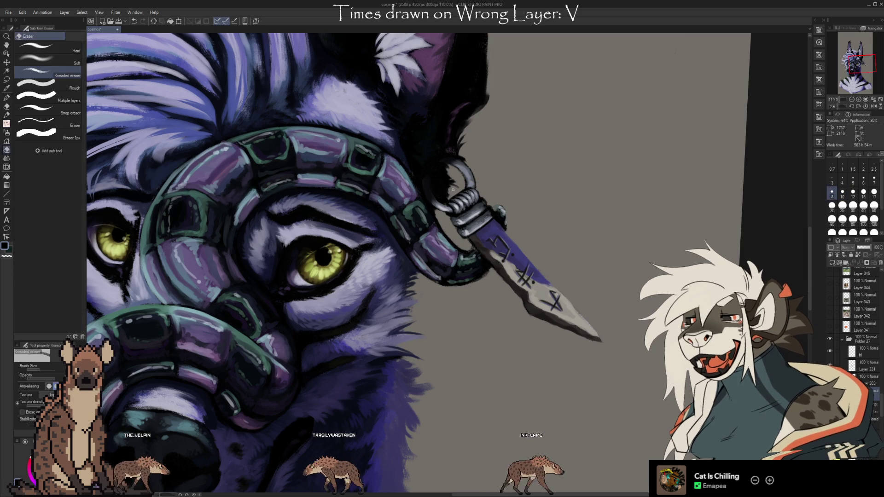
pyautogui.press('b')
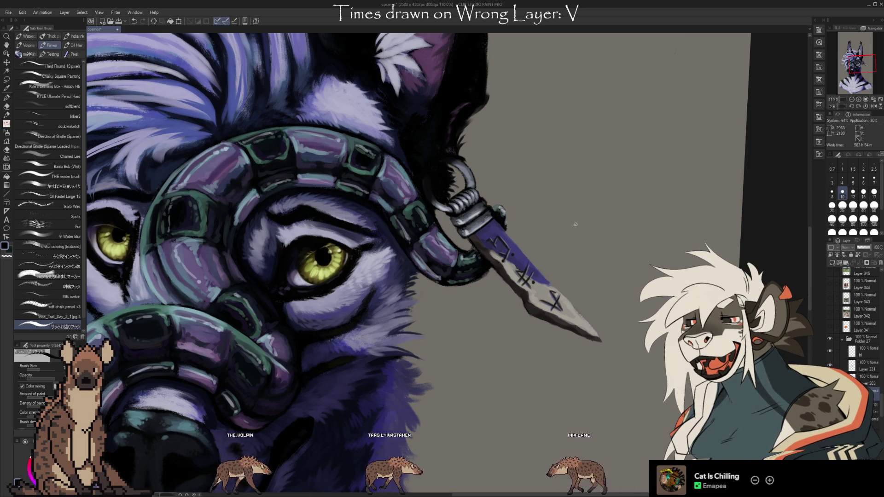
pyautogui.press(']')
pyautogui.press(']')
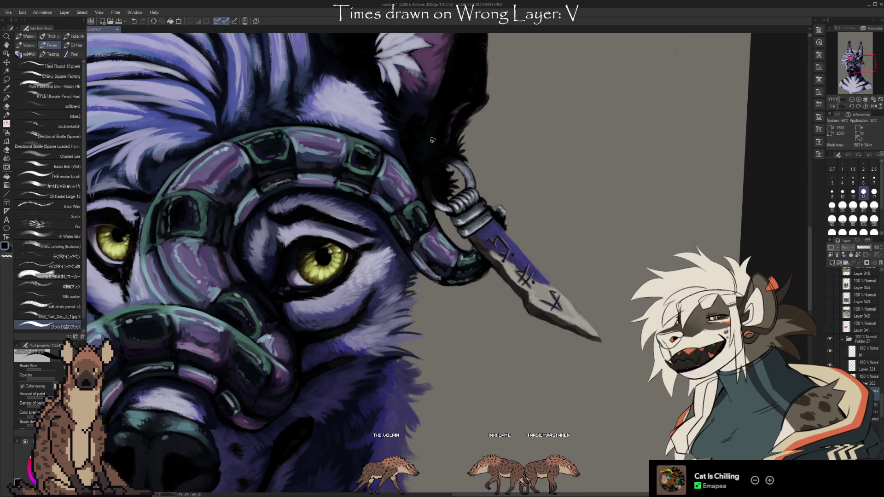
pyautogui.moveTo(392, 134); pyautogui.dragTo(433, 210)
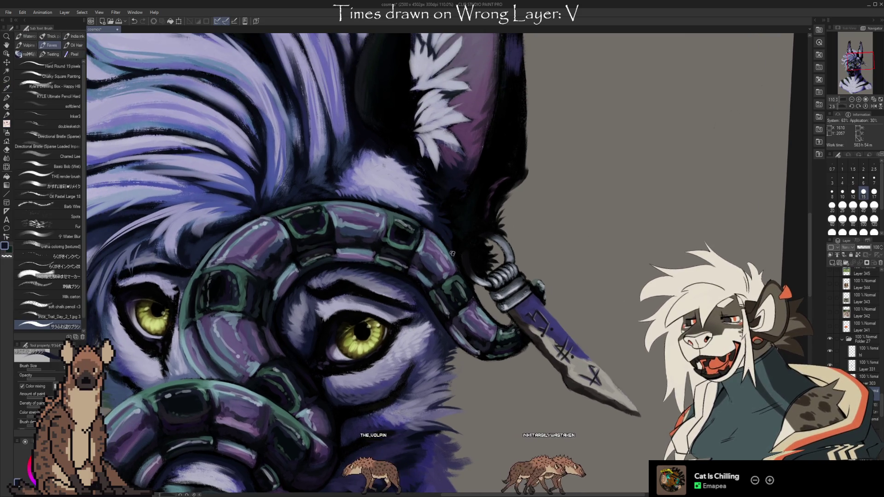
# Step: Sample purple fur colours and pan the view to show the ears and top of the hair
pyautogui.press('i')
pyautogui.click(427, 212)
pyautogui.click(426, 211)
pyautogui.press('b')
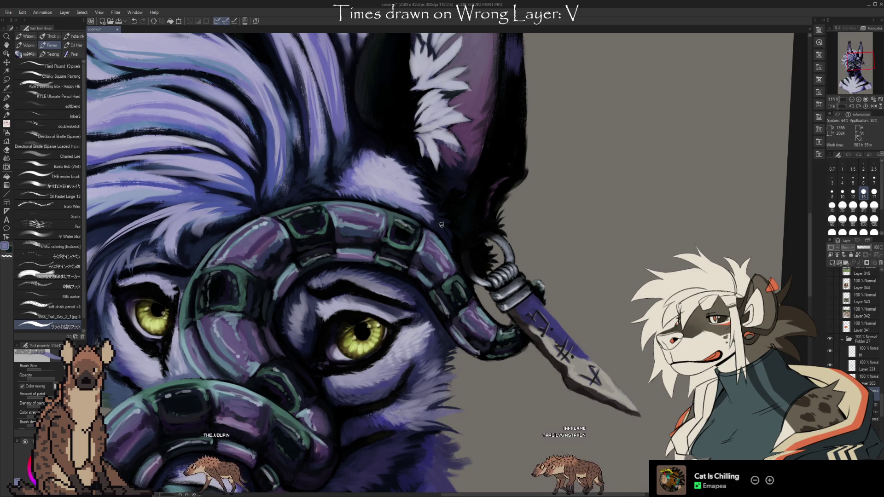
pyautogui.moveTo(441, 222); pyautogui.dragTo(558, 309)
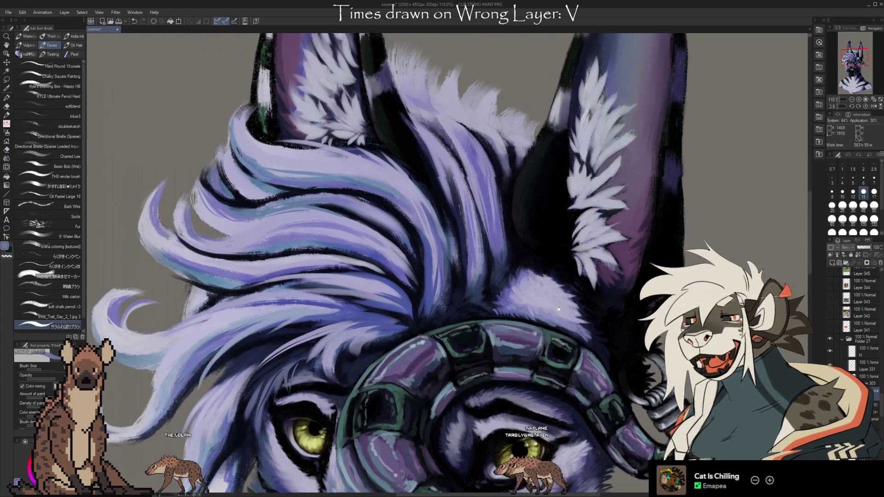
pyautogui.moveTo(433, 223); pyautogui.dragTo(493, 271)
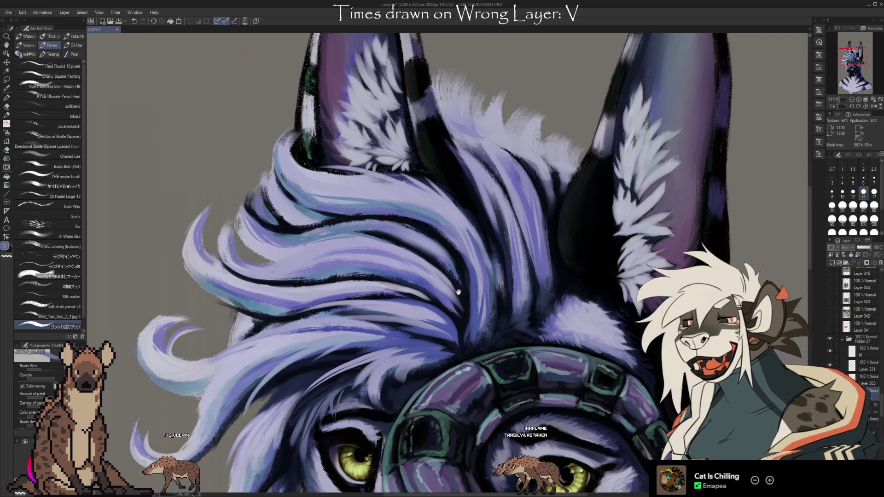
pyautogui.scroll(-10, 458, 292)
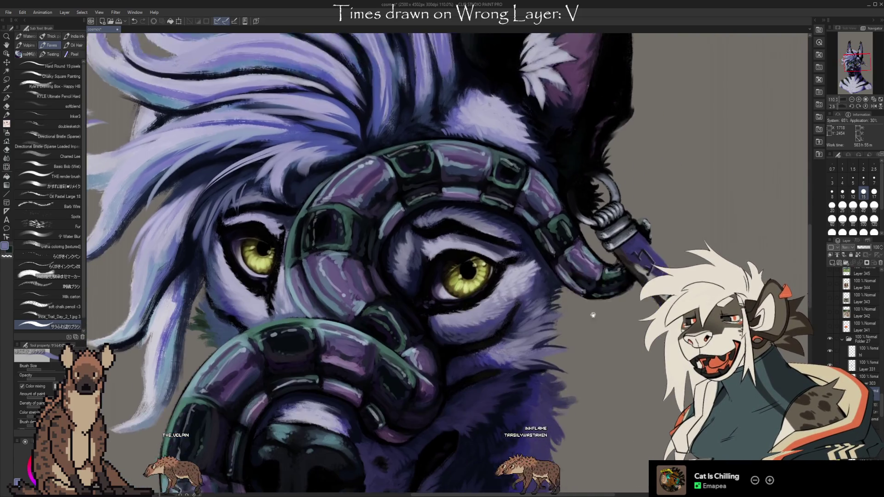
pyautogui.scroll(-3, 593, 315)
pyautogui.scroll(-3, 617, 319)
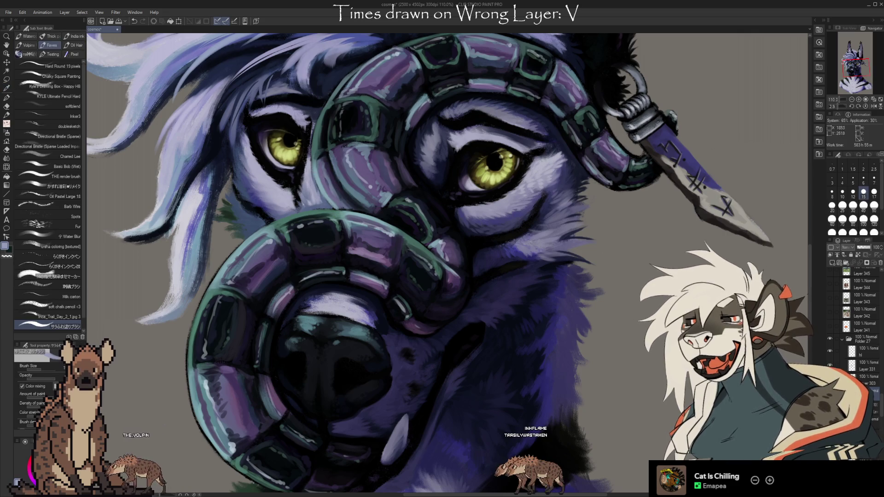
pyautogui.scroll(-1, 617, 313)
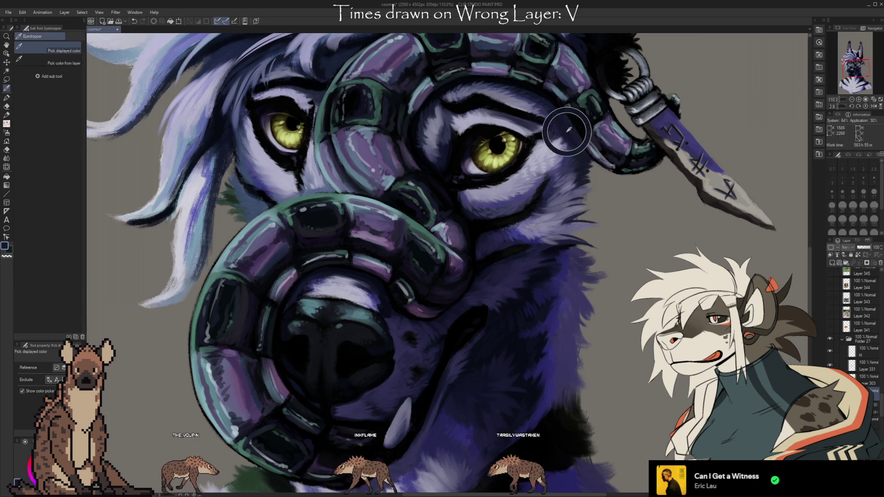
# Step: Sample the fur colour beside the right eye and select the u-sha coloring [textured] brush
pyautogui.keyDown('alt'); pyautogui.click(552, 116); pyautogui.keyUp('alt')
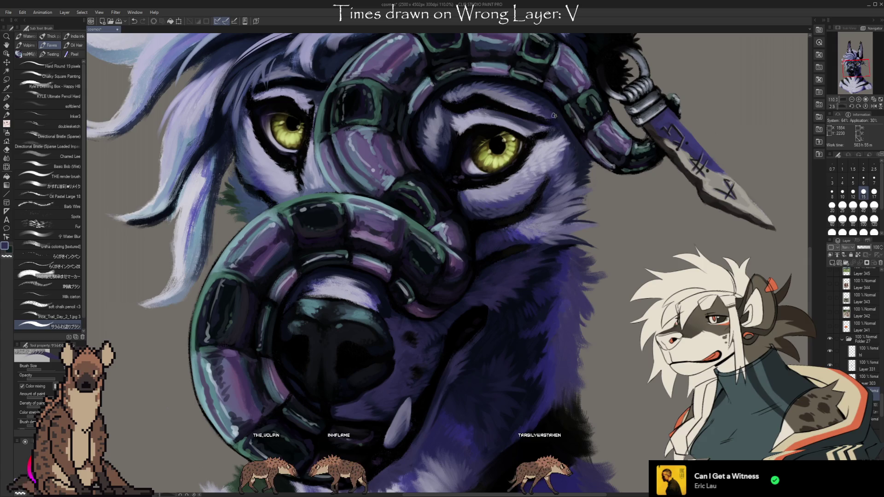
pyautogui.keyDown('alt'); pyautogui.click(567, 131); pyautogui.keyUp('alt')
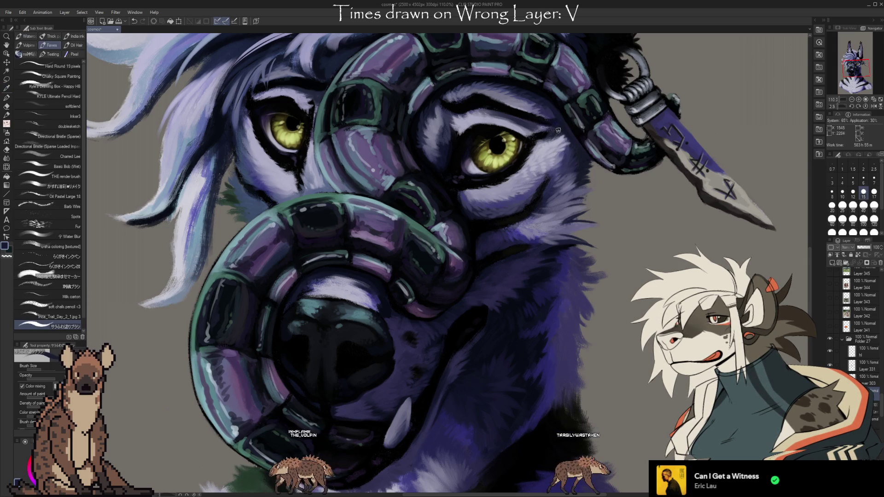
pyautogui.keyDown('alt'); pyautogui.click(567, 134); pyautogui.keyUp('alt')
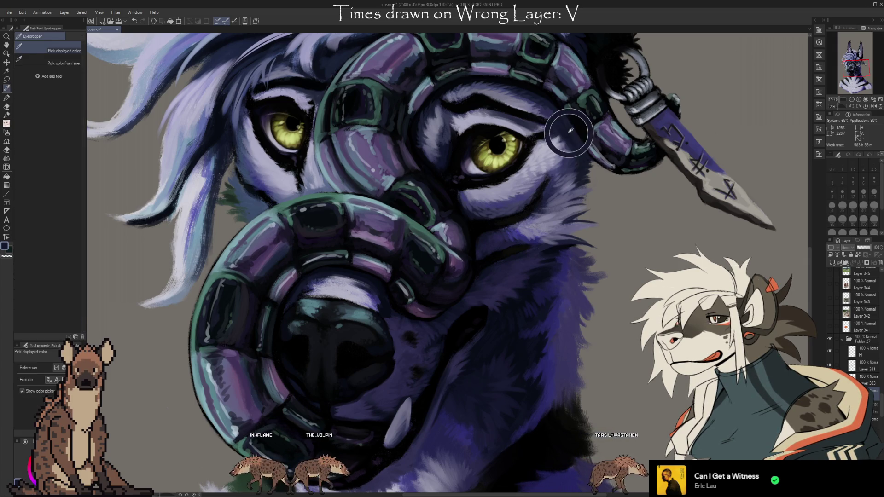
pyautogui.press('i')
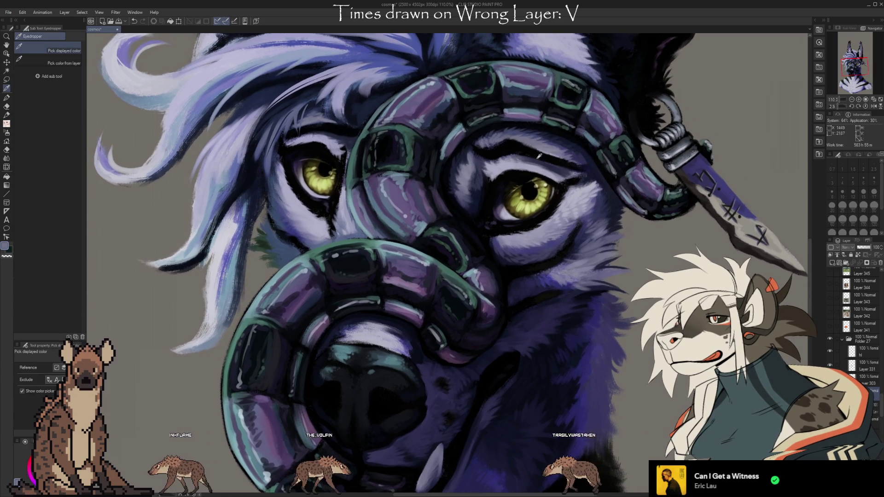
pyautogui.click(534, 169)
pyautogui.press('b')
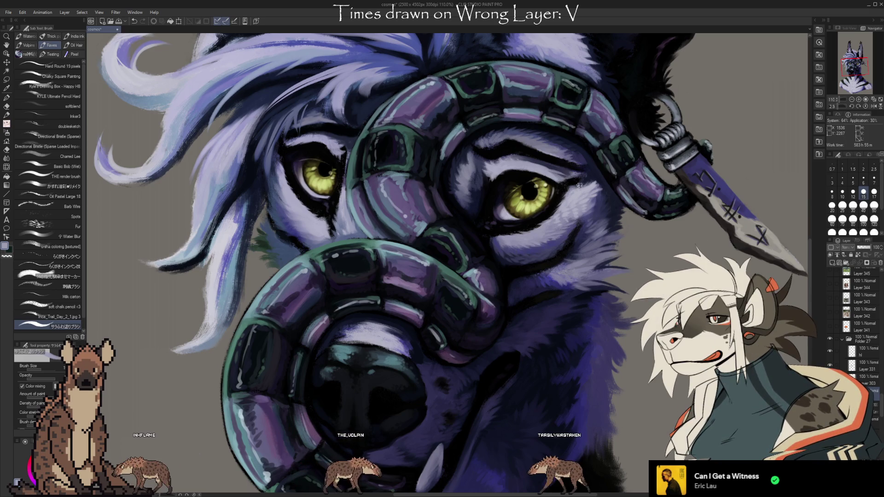
pyautogui.click(77, 247)
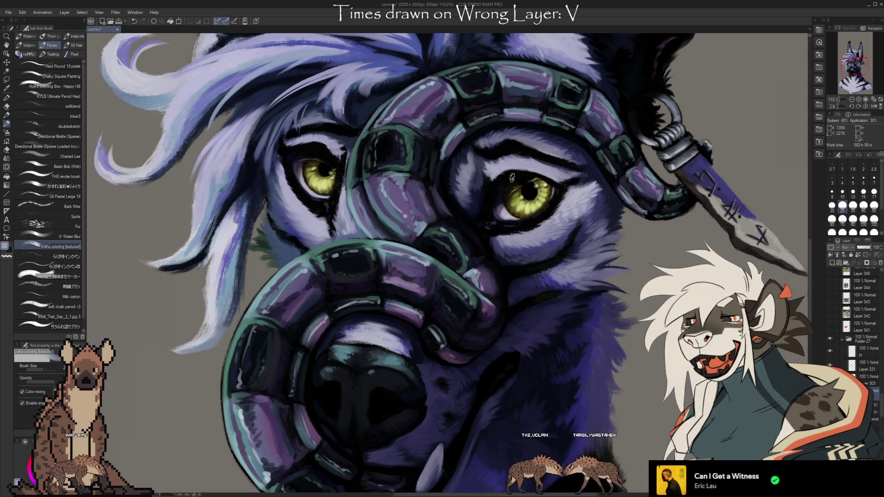
pyautogui.scroll(-4, 512, 178)
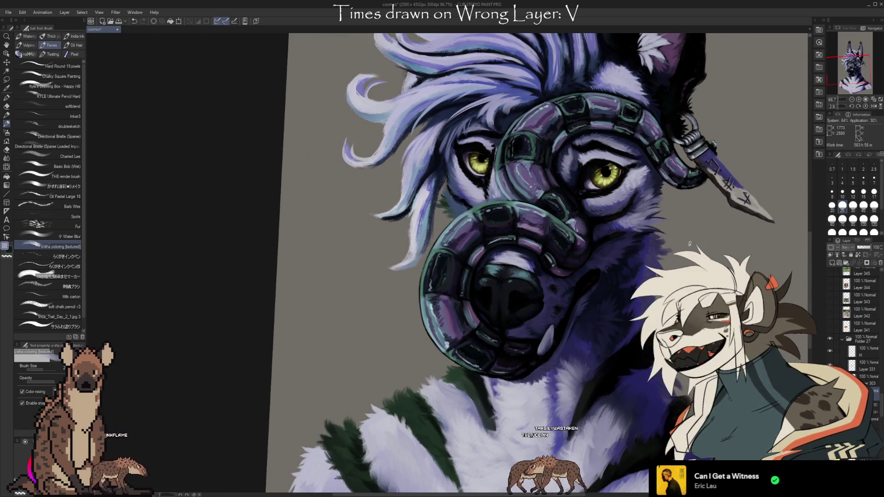
# Step: Straighten the canvas view and sample a muzzle colour and a lighter lavender from the fur
pyautogui.scroll(-2, 689, 244)
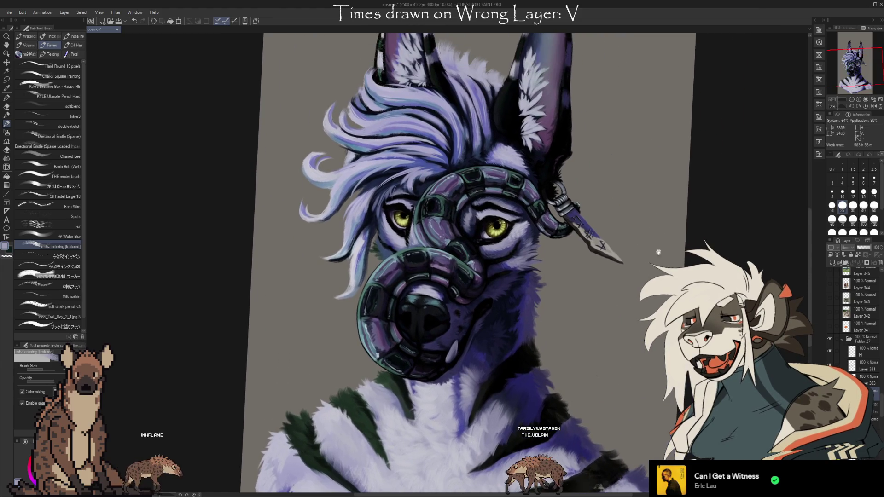
pyautogui.scroll(3, 644, 244)
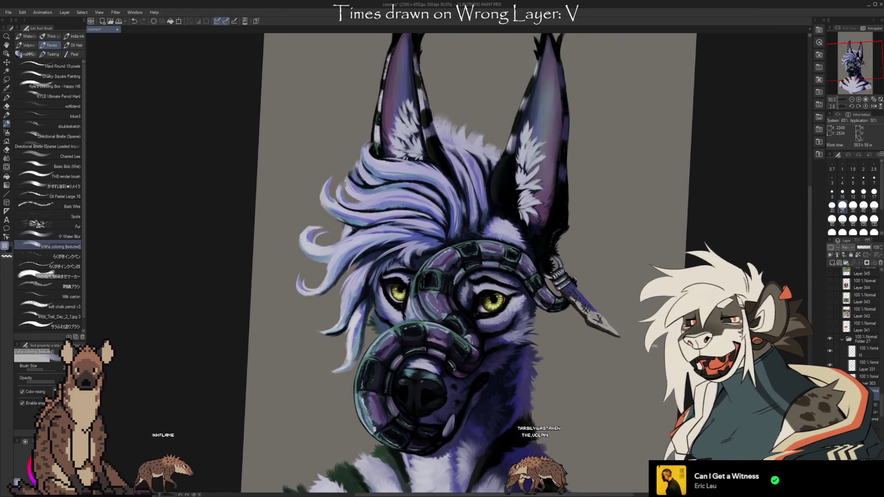
pyautogui.moveTo(654, 345); pyautogui.dragTo(624, 337)
pyautogui.scroll(5, 590, 360)
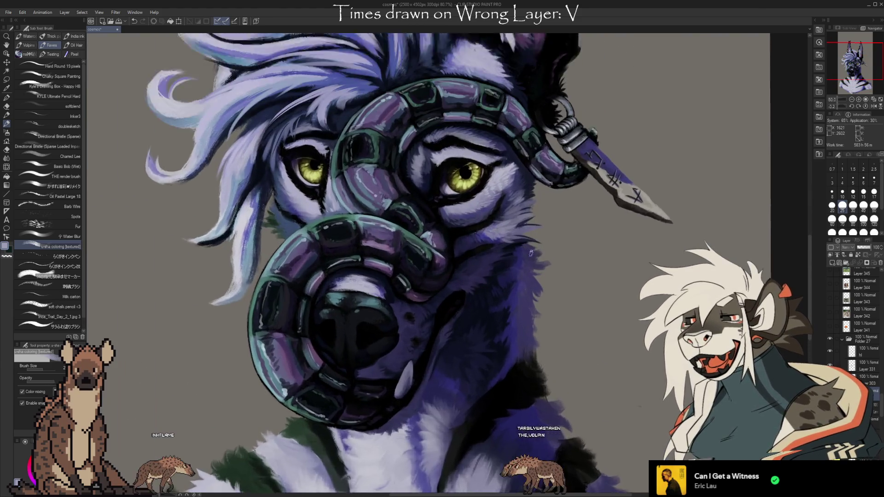
pyautogui.keyDown('alt'); pyautogui.click(518, 235); pyautogui.keyUp('alt')
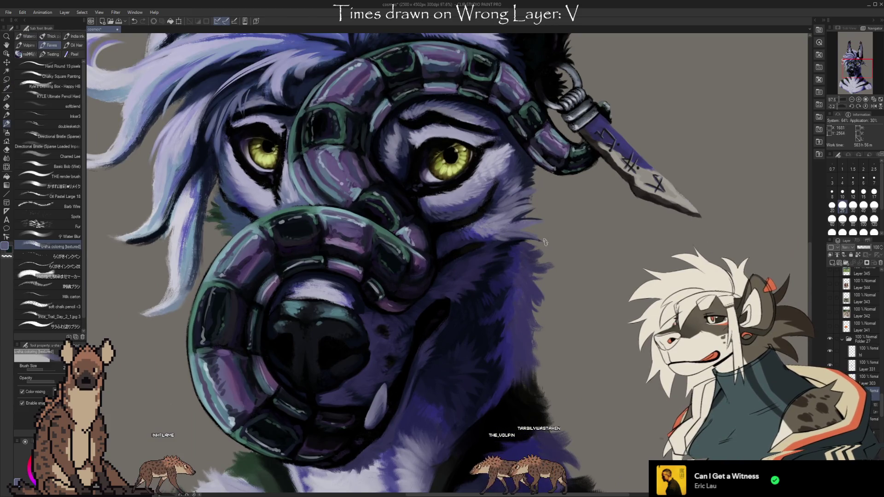
pyautogui.keyDown('alt'); pyautogui.click(497, 224); pyautogui.keyUp('alt')
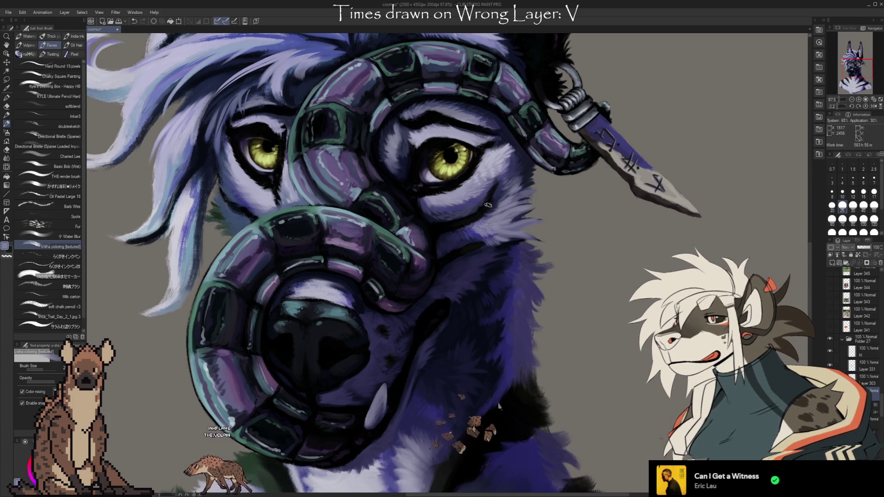
# Step: Sample face fur colours near the muzzle and add dark fur touch-ups on the cheek
pyautogui.press('i')
pyautogui.click(470, 253)
pyautogui.press('b')
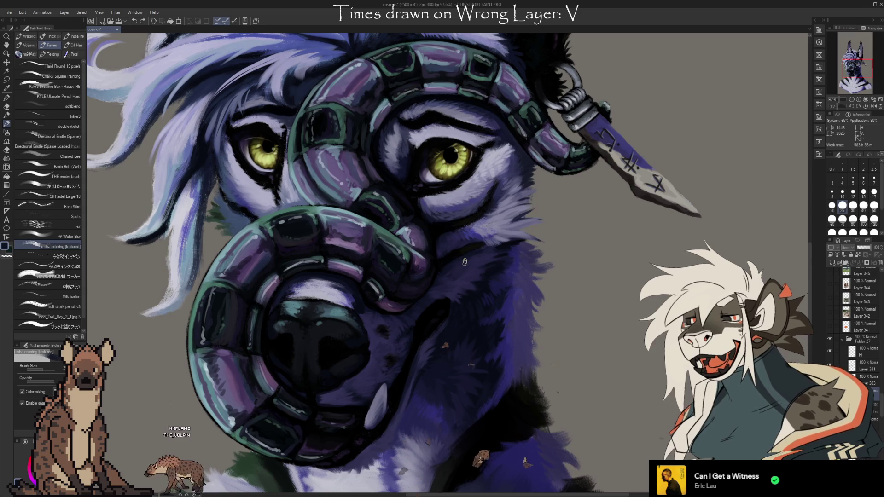
pyautogui.keyDown('alt'); pyautogui.click(463, 260); pyautogui.keyUp('alt')
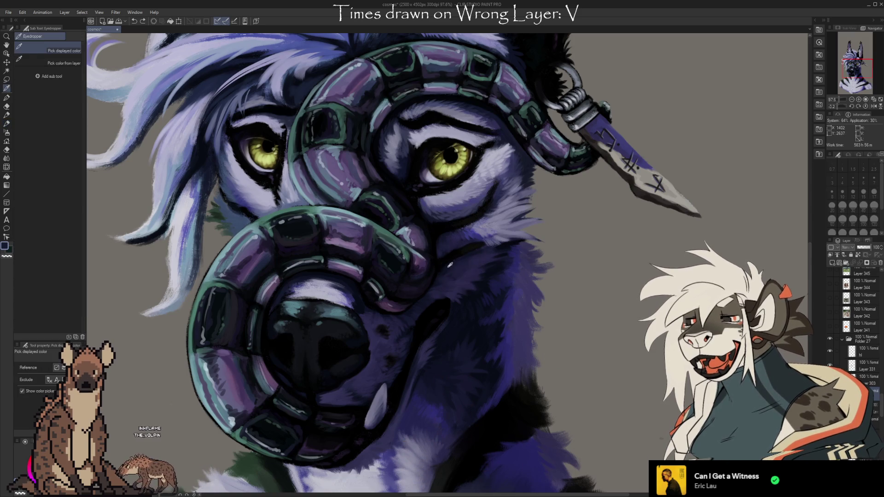
pyautogui.keyDown('alt'); pyautogui.click(468, 255); pyautogui.keyUp('alt')
pyautogui.keyDown('alt'); pyautogui.click(476, 254); pyautogui.keyUp('alt')
pyautogui.keyDown('alt'); pyautogui.click(473, 259); pyautogui.keyUp('alt')
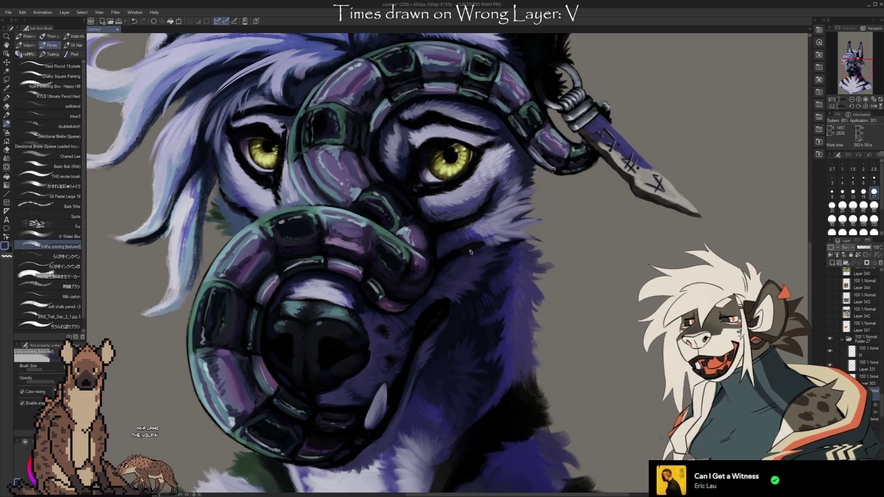
pyautogui.keyDown('alt'); pyautogui.click(451, 260); pyautogui.keyUp('alt')
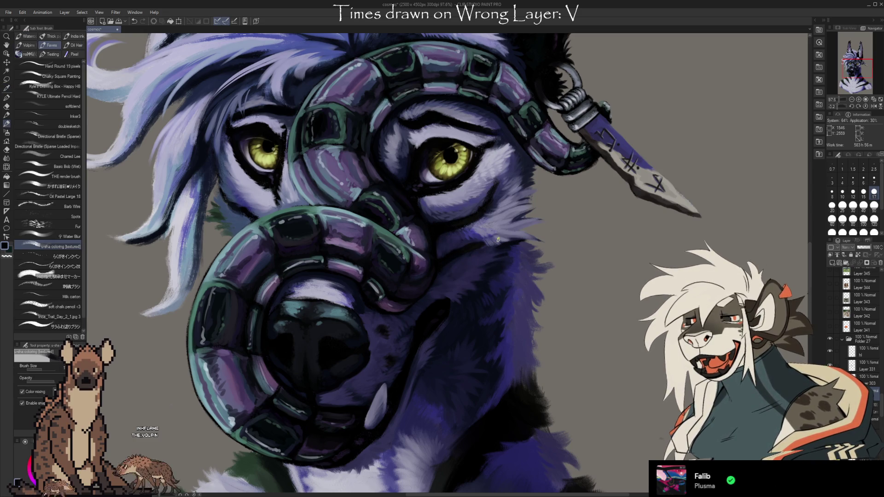
pyautogui.press('alt')
pyautogui.scroll(-3, 545, 343)
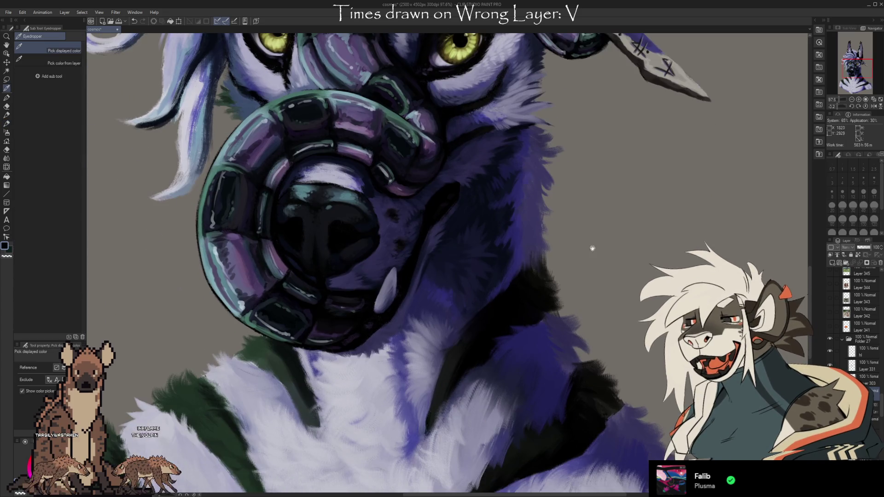
# Step: Zoom to the chest, sample the dark stripe colour, and zoom back to the head
pyautogui.scroll(2, 620, 220)
pyautogui.scroll(1, 530, 220)
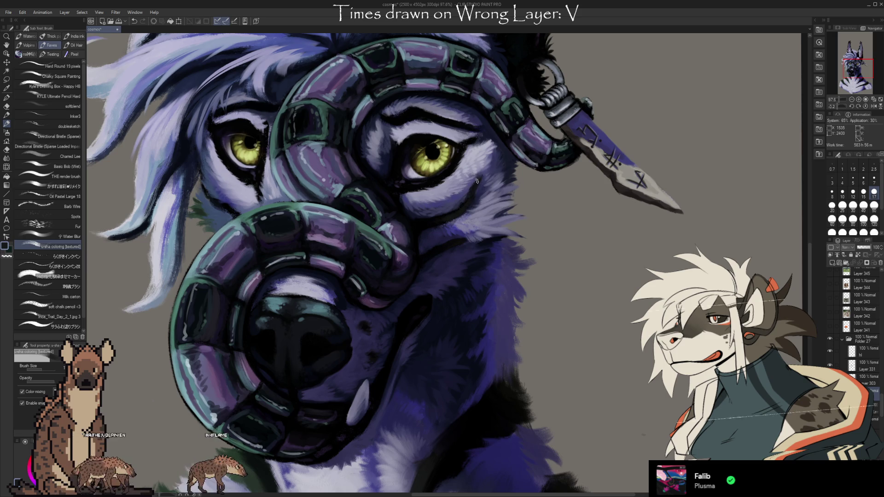
pyautogui.scroll(-3, 466, 206)
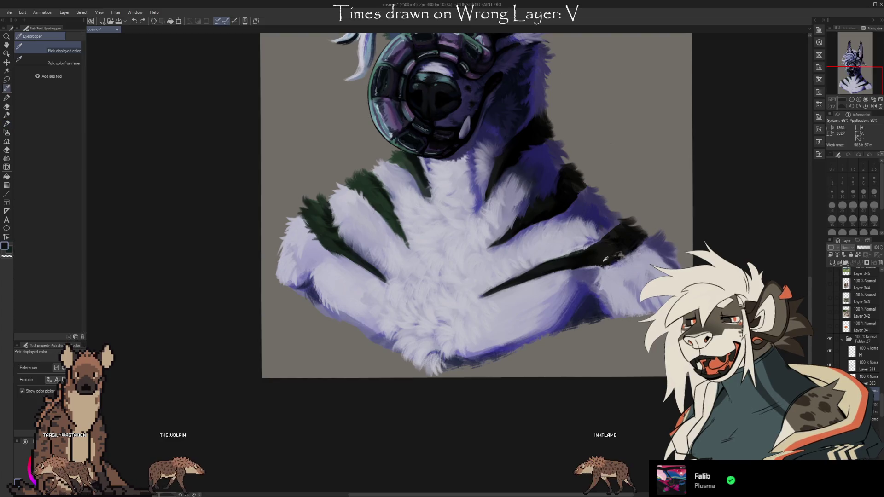
pyautogui.keyDown('alt'); pyautogui.click(628, 245); pyautogui.keyUp('alt')
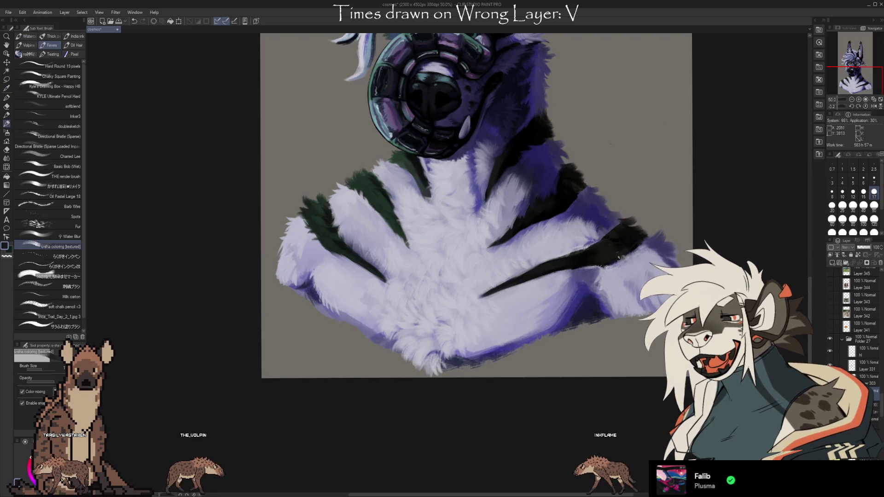
pyautogui.keyDown('alt'); pyautogui.click(618, 254); pyautogui.keyUp('alt')
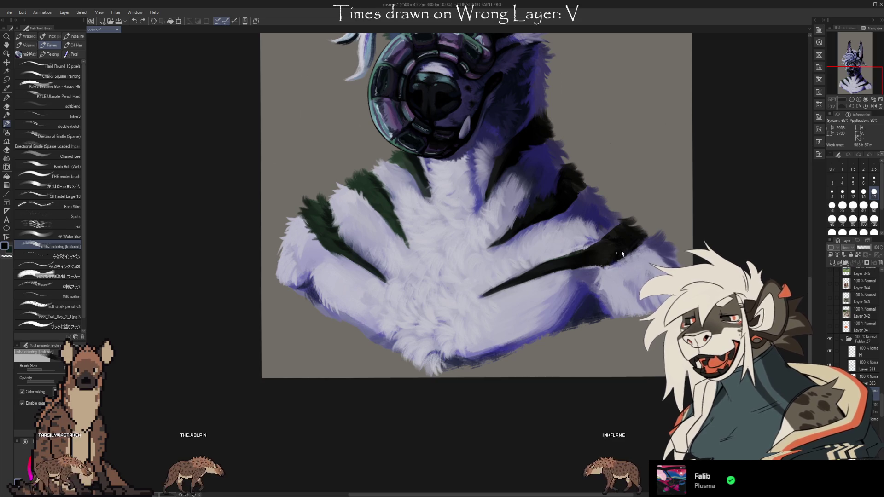
pyautogui.keyDown('alt'); pyautogui.click(604, 254); pyautogui.keyUp('alt')
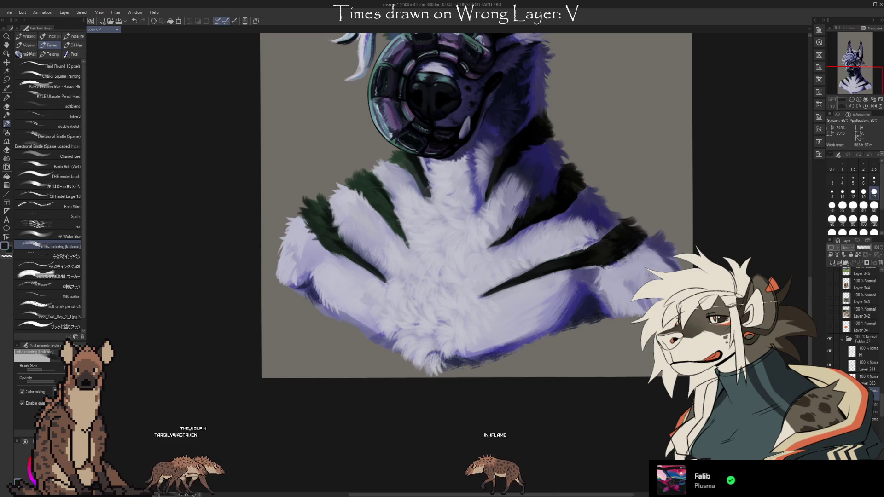
pyautogui.scroll(3, 611, 144)
pyautogui.scroll(2, 595, 188)
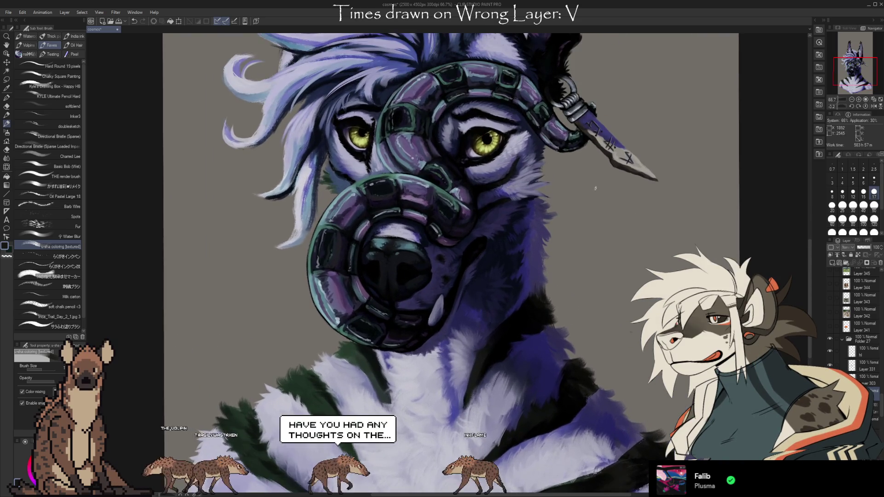
# Step: Pan to the head and eyedrop the grey background colour
pyautogui.scroll(1, 595, 187)
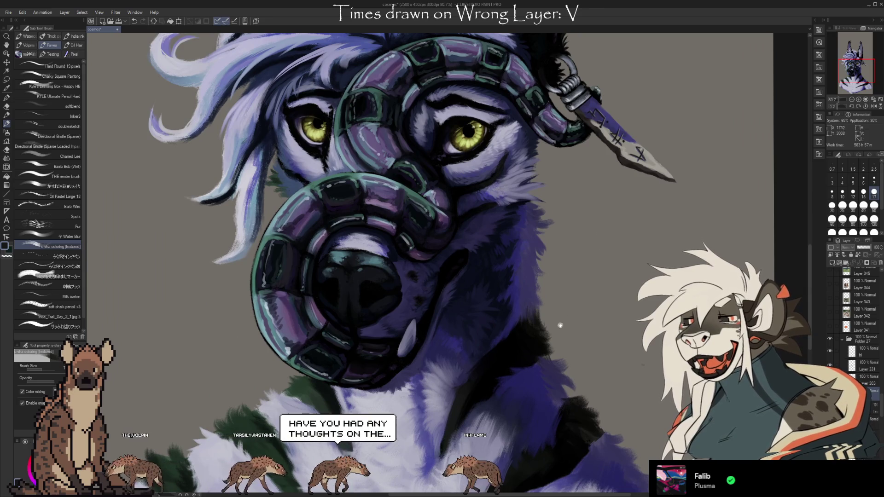
pyautogui.moveTo(561, 325); pyautogui.dragTo(596, 342)
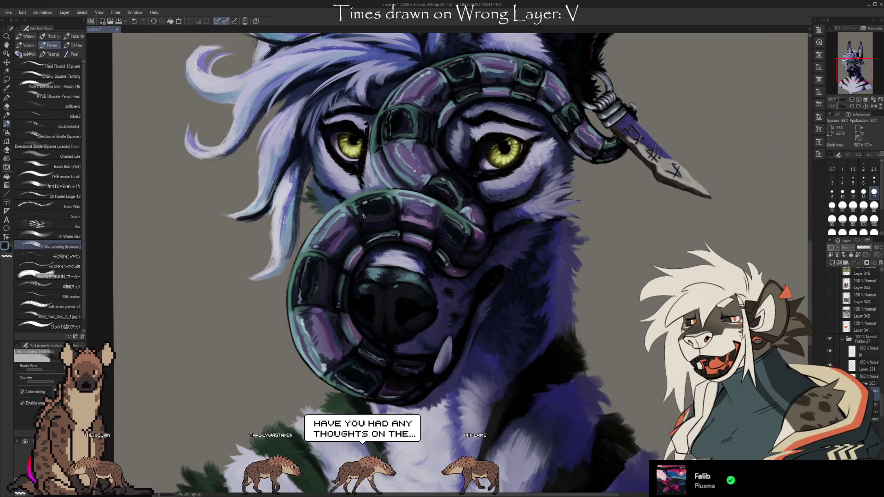
pyautogui.press('i')
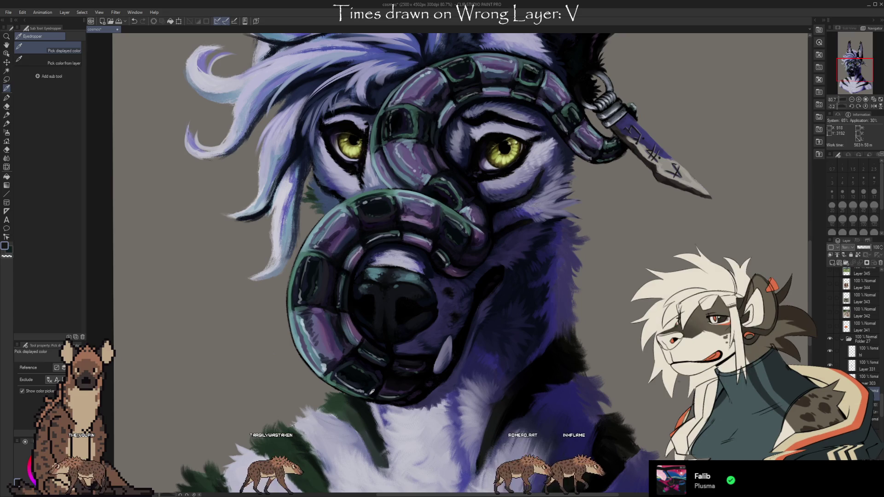
pyautogui.click(613, 313)
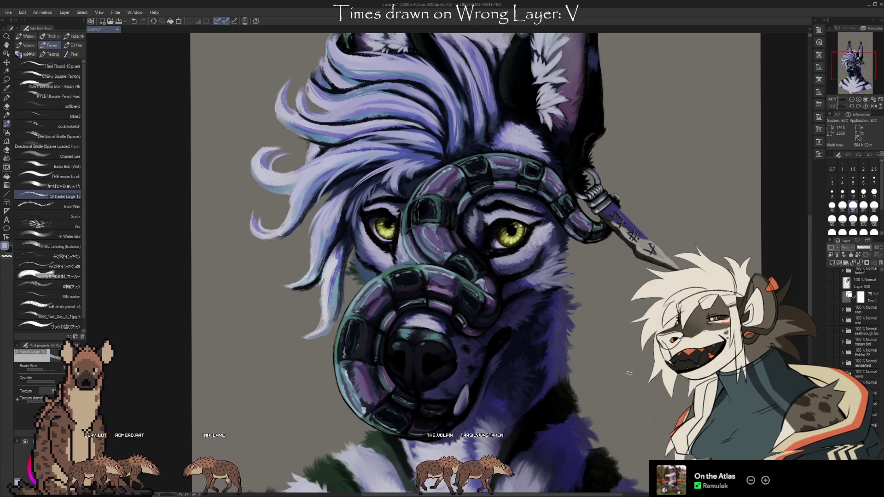
# Step: Sample a dark purple from the chest and change the active layer in the Layer palette
pyautogui.moveTo(629, 373); pyautogui.dragTo(660, 258)
pyautogui.press('i')
pyautogui.keyDown('alt'); pyautogui.click(559, 330); pyautogui.keyUp('alt')
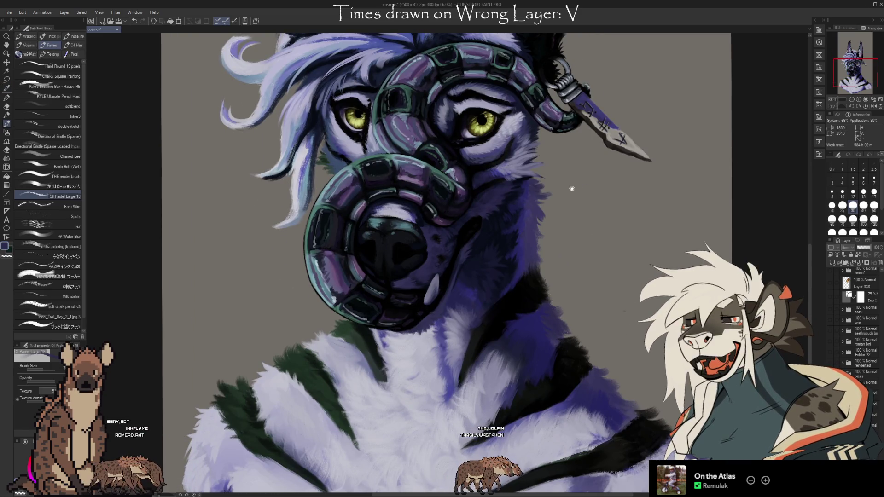
pyautogui.moveTo(573, 188); pyautogui.dragTo(578, 236)
pyautogui.keyDown('ctrl'); pyautogui.keyDown('shift'); pyautogui.click(536, 306); pyautogui.keyUp('shift'); pyautogui.keyUp('ctrl')
pyautogui.scroll(-5, 856, 322)
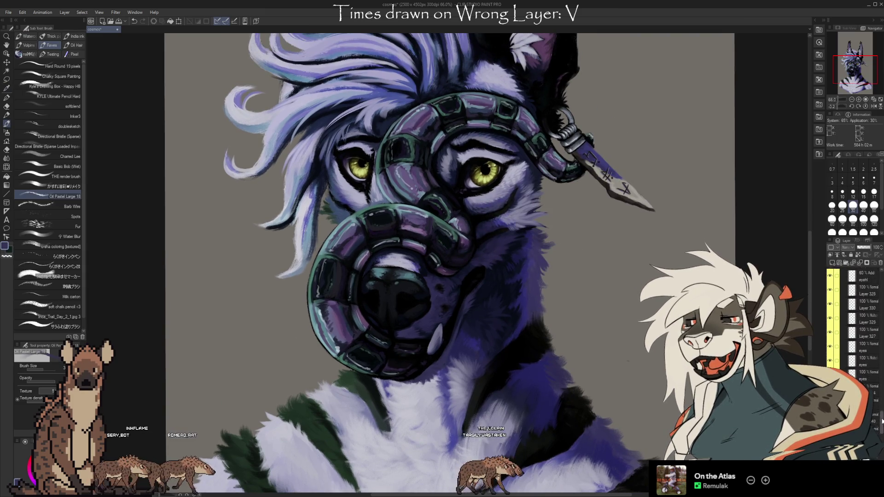
pyautogui.scroll(1, 856, 323)
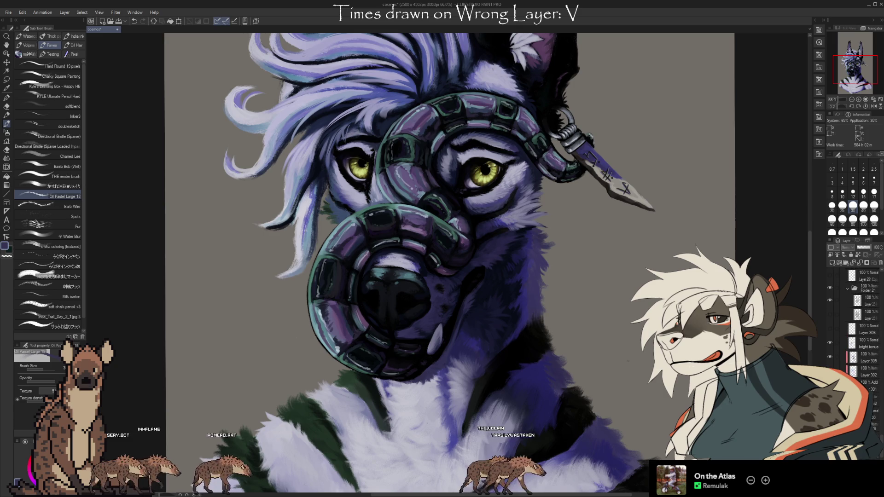
pyautogui.click(830, 371)
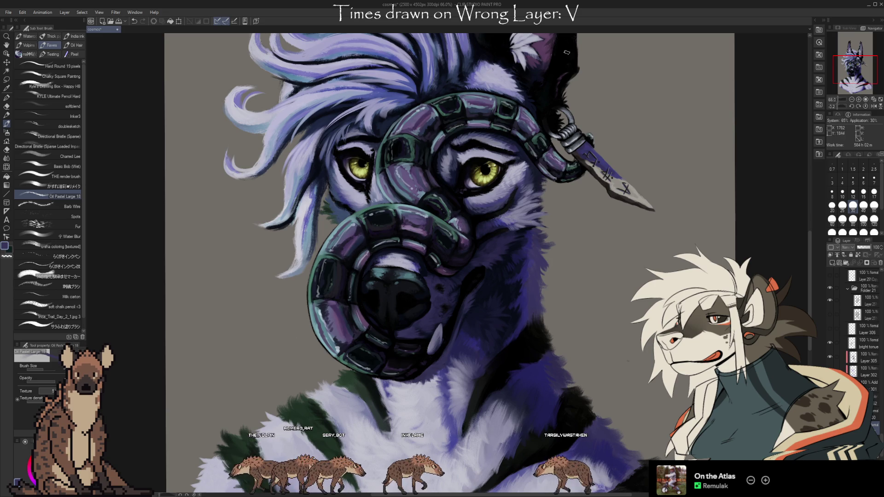
# Step: Sample a head colour, pan to the ear tips and darken the right ear tip's edge
pyautogui.press('i')
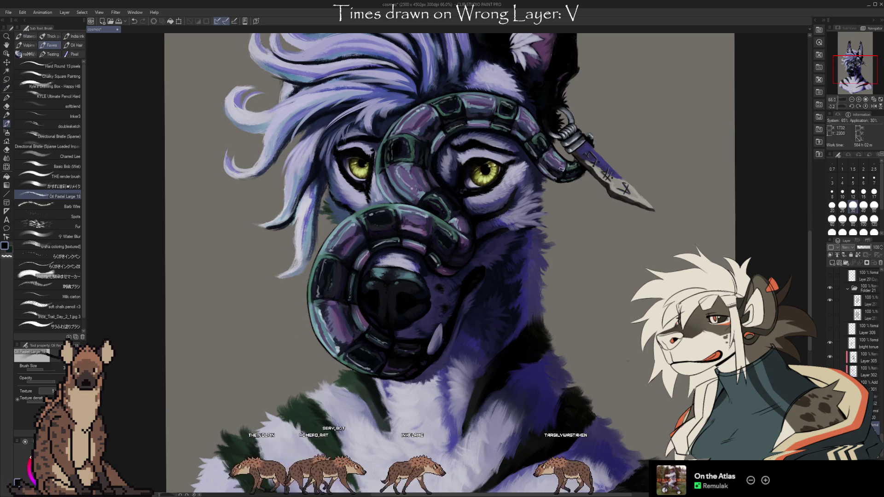
pyautogui.moveTo(563, 256); pyautogui.dragTo(621, 265)
pyautogui.press('i')
pyautogui.click(387, 210)
pyautogui.press('b')
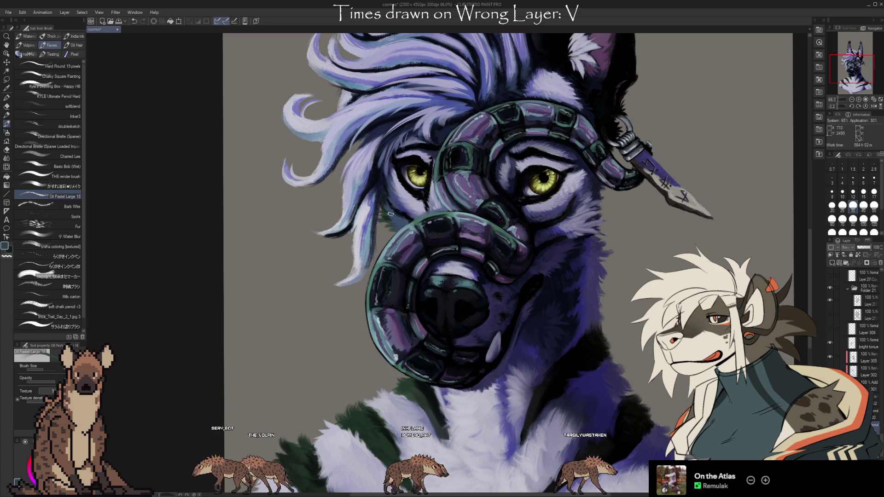
pyautogui.moveTo(438, 284)
pyautogui.mouseDown()
pyautogui.moveTo(441, 311)
pyautogui.moveTo(476, 332)
pyautogui.moveTo(482, 265)
pyautogui.moveTo(458, 280)
pyautogui.moveTo(445, 345)
pyautogui.moveTo(404, 368)
pyautogui.moveTo(383, 419)
pyautogui.moveTo(380, 472)
pyautogui.mouseUp()
pyautogui.moveTo(631, 319); pyautogui.dragTo(648, 363)
pyautogui.moveTo(536, 124); pyautogui.dragTo(533, 99)
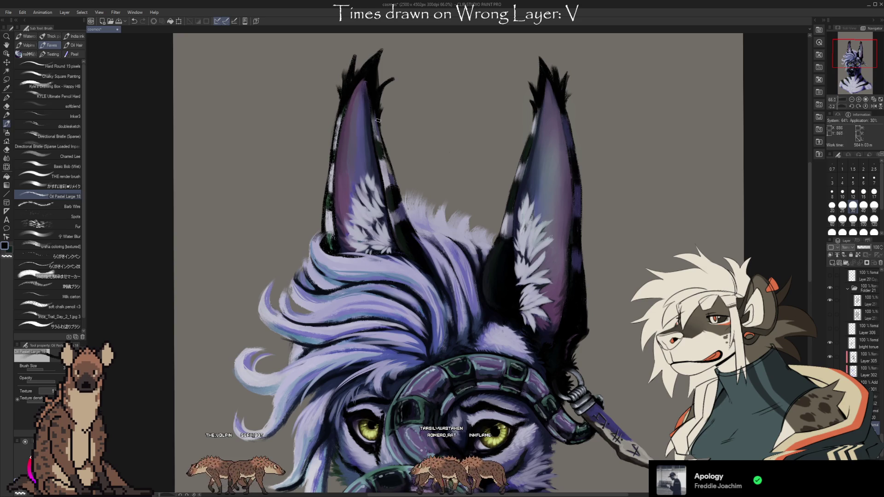
# Step: Eyedrop the ear's dark blue-grey, scroll down to the face and switch to the Kneaded eraser
pyautogui.keyDown('alt'); pyautogui.click(393, 186); pyautogui.keyUp('alt')
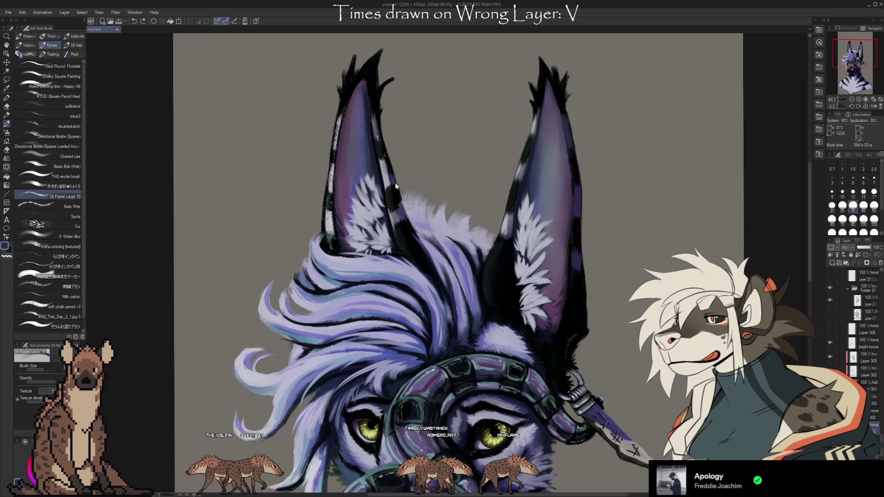
pyautogui.press('alt')
pyautogui.press('b')
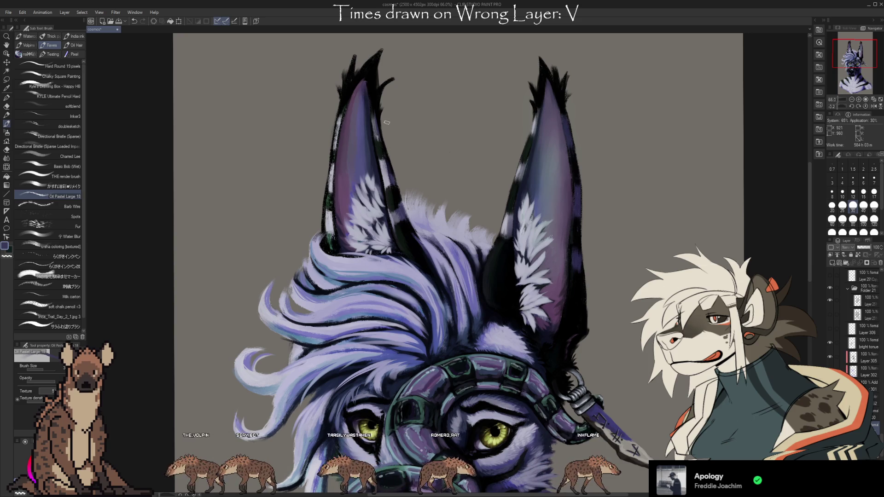
pyautogui.scroll(-2, 414, 147)
pyautogui.scroll(-2, 474, 198)
pyautogui.scroll(-2, 534, 249)
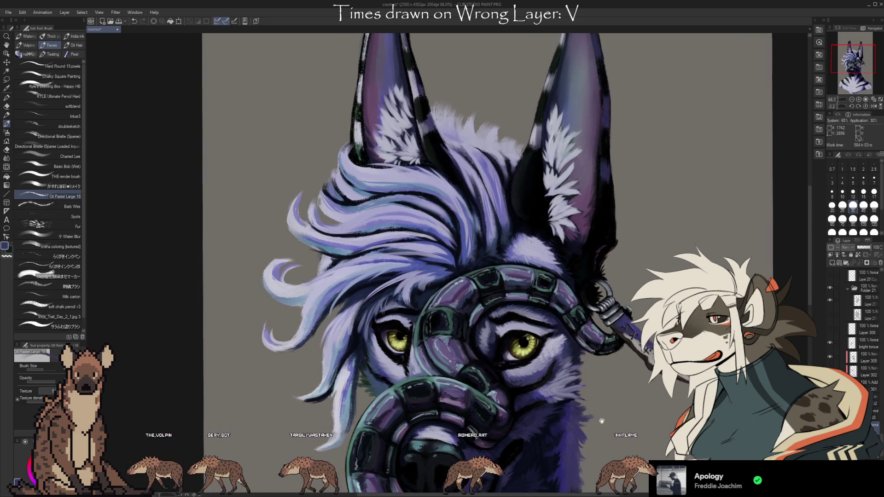
pyautogui.scroll(-2, 594, 299)
pyautogui.scroll(-1, 625, 328)
pyautogui.press('e')
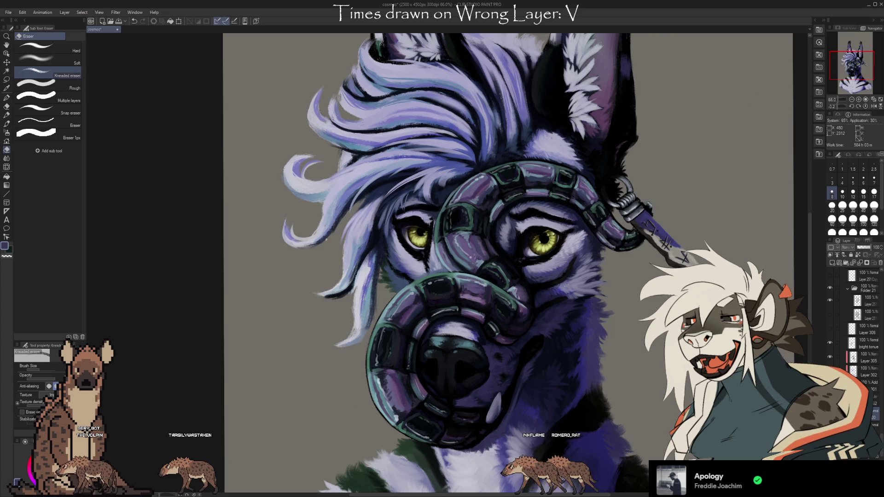
# Step: Centre the whole hyena artwork in view and eyedrop a colour from it for painting
pyautogui.scroll(-2, 507, 262)
pyautogui.scroll(-1, 506, 262)
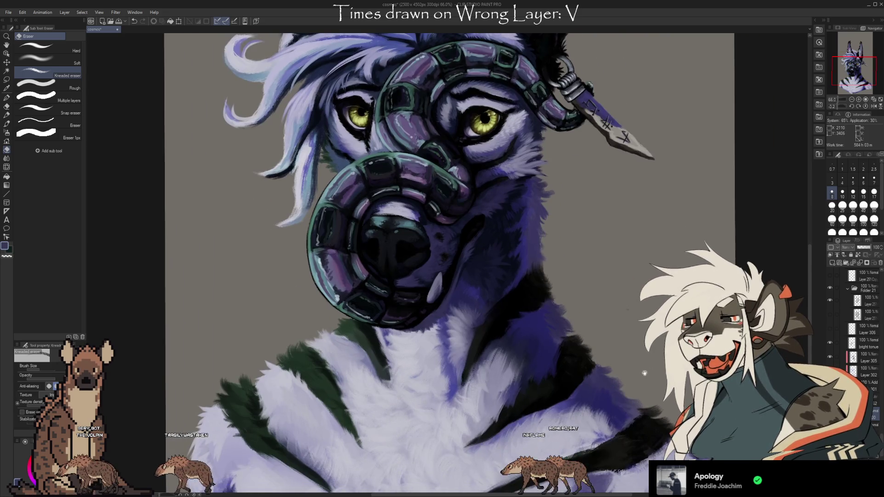
pyautogui.scroll(-1, 506, 262)
pyautogui.scroll(-1, 506, 262)
pyautogui.scroll(-1, 625, 315)
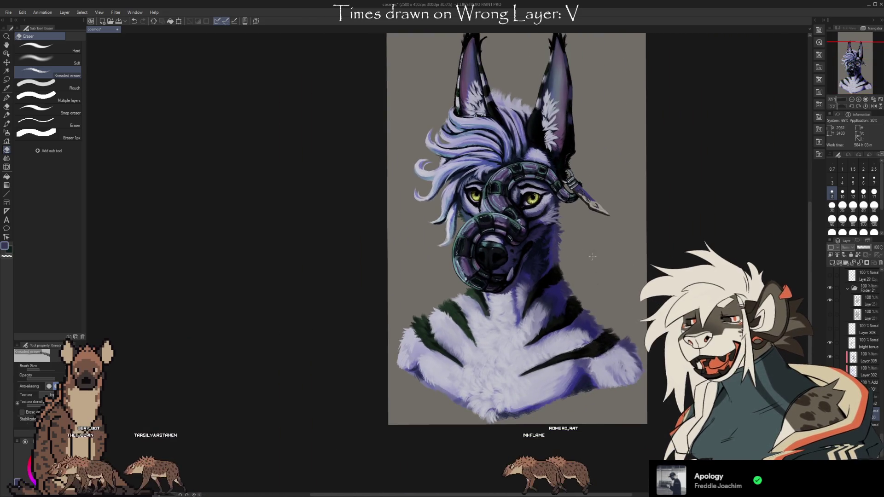
pyautogui.moveTo(611, 277)
pyautogui.mouseDown()
pyautogui.moveTo(557, 296)
pyautogui.moveTo(589, 305)
pyautogui.mouseUp()
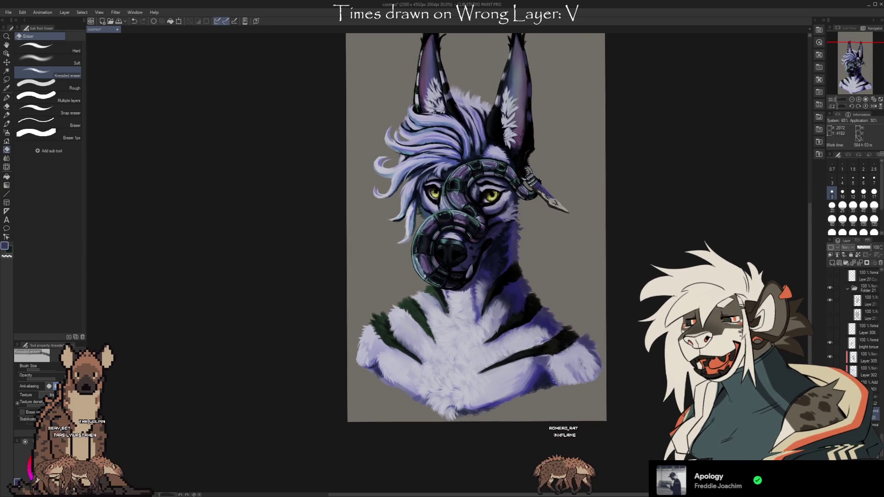
pyautogui.press('b')
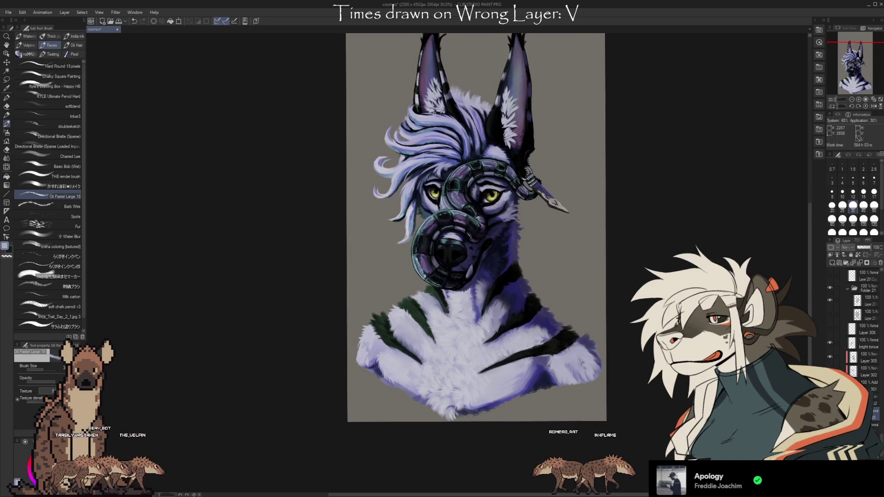
pyautogui.press('i')
pyautogui.click(558, 332)
pyautogui.press('b')
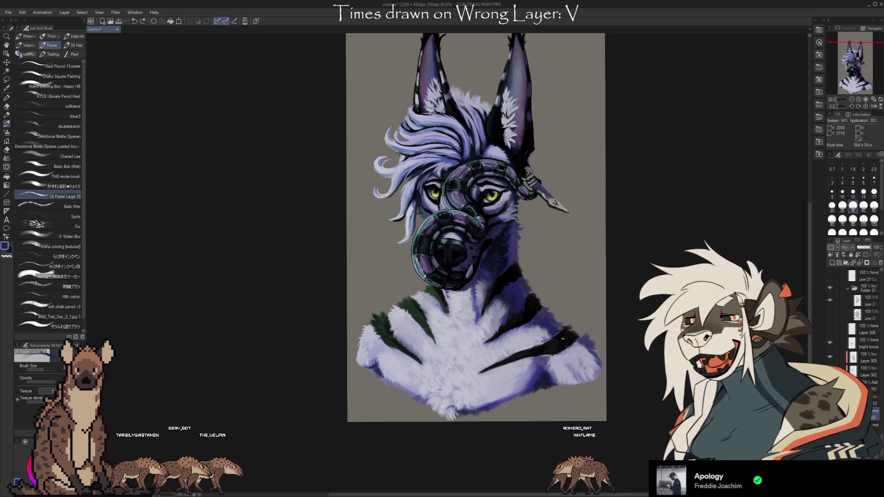
pyautogui.keyDown('alt'); pyautogui.click(552, 332); pyautogui.keyUp('alt')
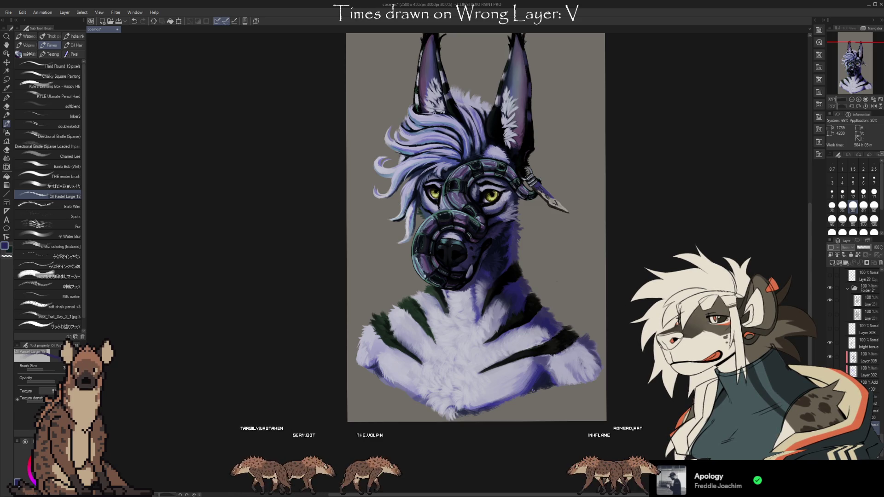
pyautogui.scroll(-5, 872, 390)
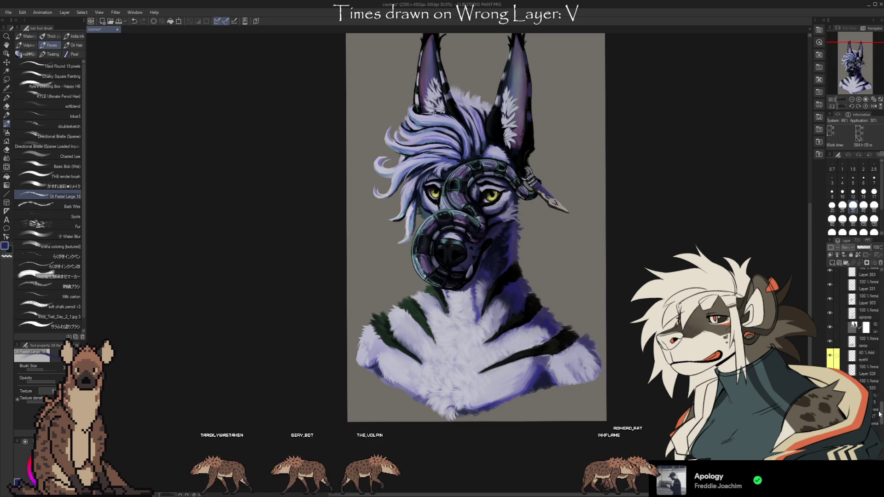
# Step: Show and select the hidden reference sheet layer, then transform it toward the canvas's upper right
pyautogui.scroll(1, 871, 390)
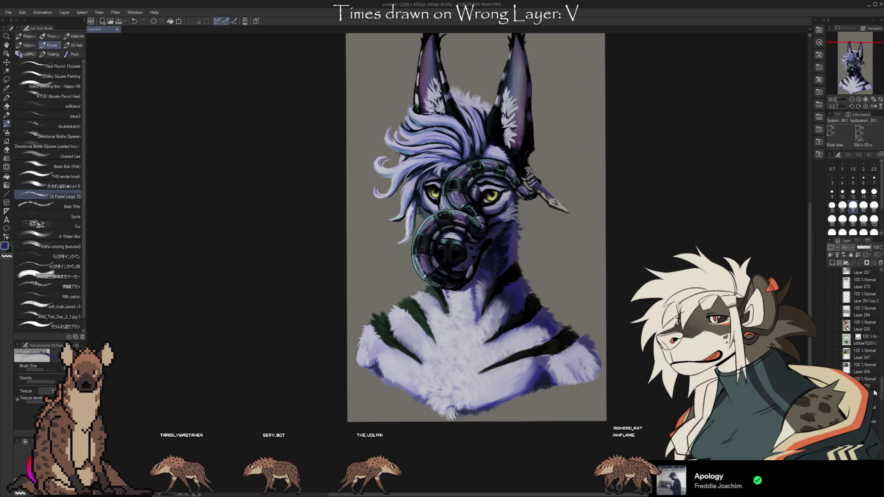
pyautogui.click(829, 312)
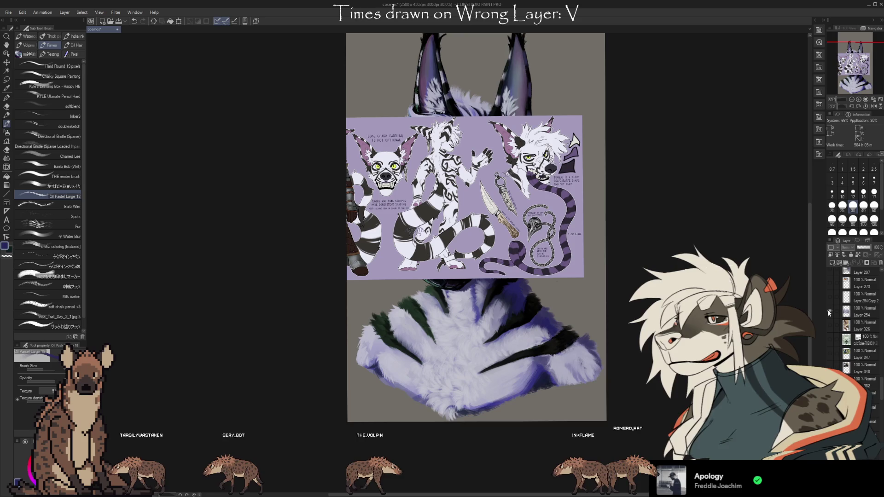
pyautogui.click(838, 316)
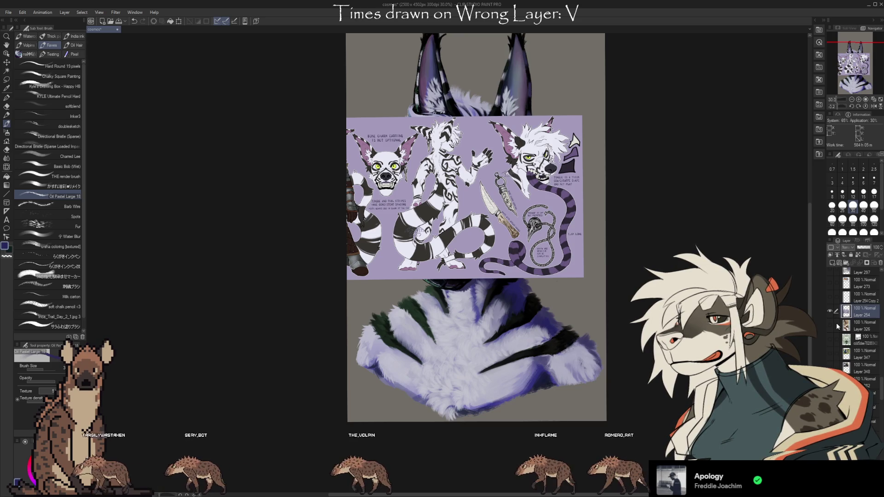
pyautogui.hotkey('ctrl', 'shift', 't')
pyautogui.moveTo(464, 230); pyautogui.dragTo(691, 150)
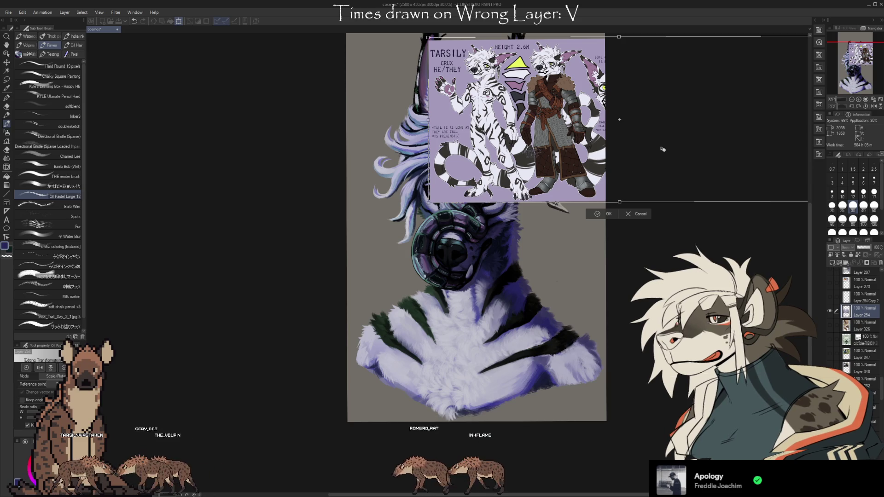
# Step: Commit the transform so the TARSILY reference sheet stays over the upper right
pyautogui.click(606, 213)
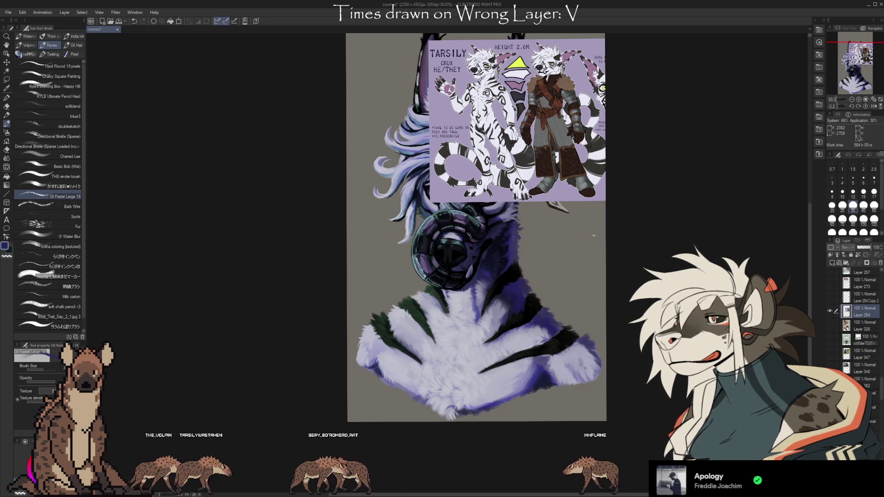
# Step: Target the layer below Layer 303, sample the chest stripes' near-black and set brush size 70
pyautogui.moveTo(879, 392); pyautogui.dragTo(878, 404)
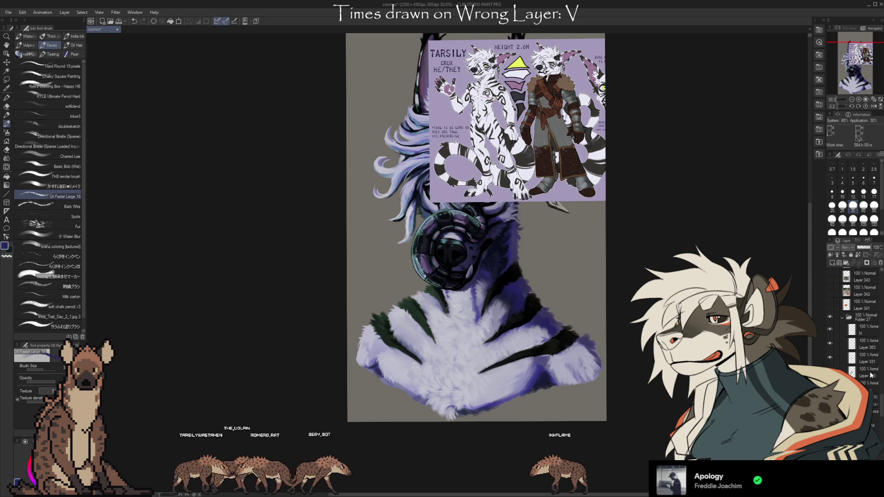
pyautogui.click(865, 362)
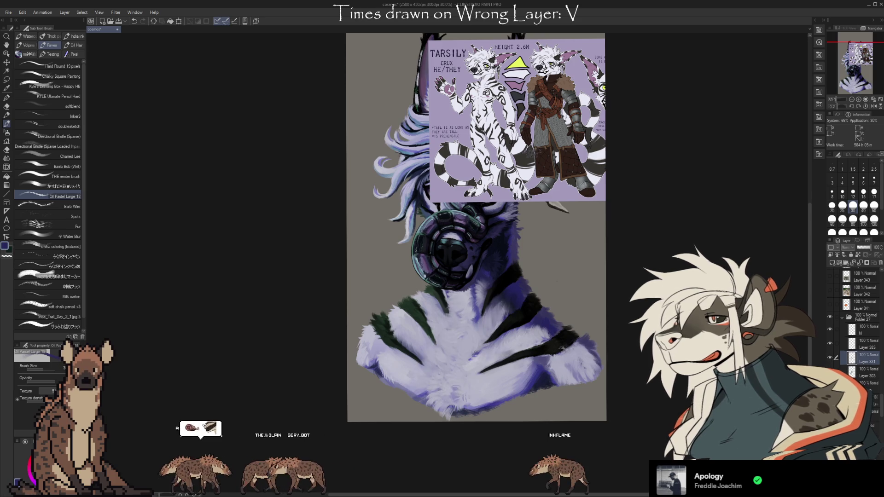
pyautogui.click(866, 388)
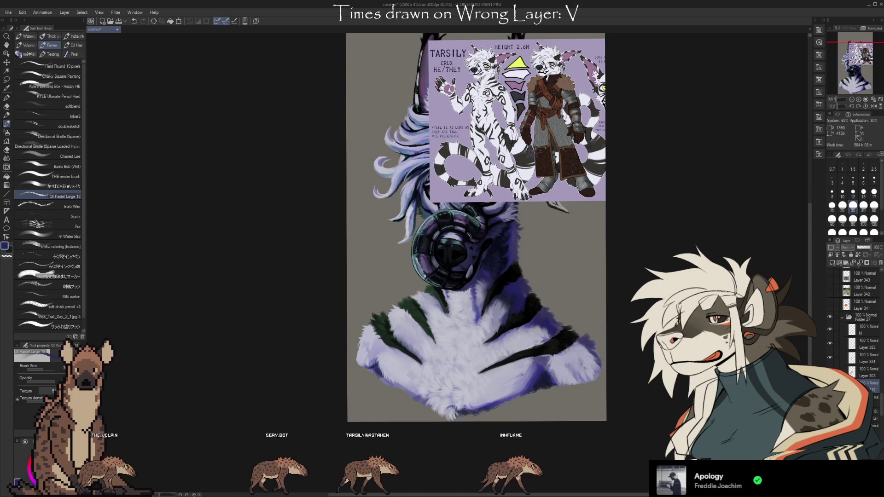
pyautogui.keyDown('alt'); pyautogui.click(522, 360); pyautogui.keyUp('alt')
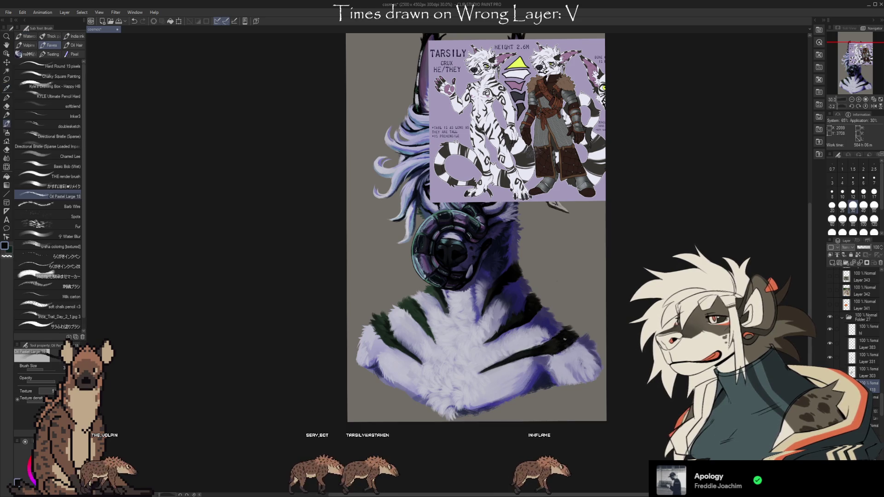
pyautogui.press(']')
pyautogui.press(']')
pyautogui.press(']')
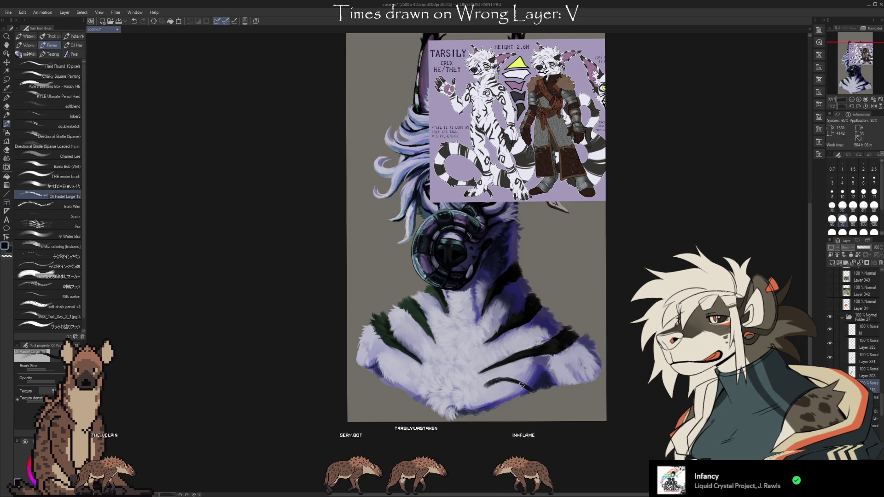
# Step: Paint dark curved marks on the lower chest fur, alternating brush and eraser
pyautogui.press('e')
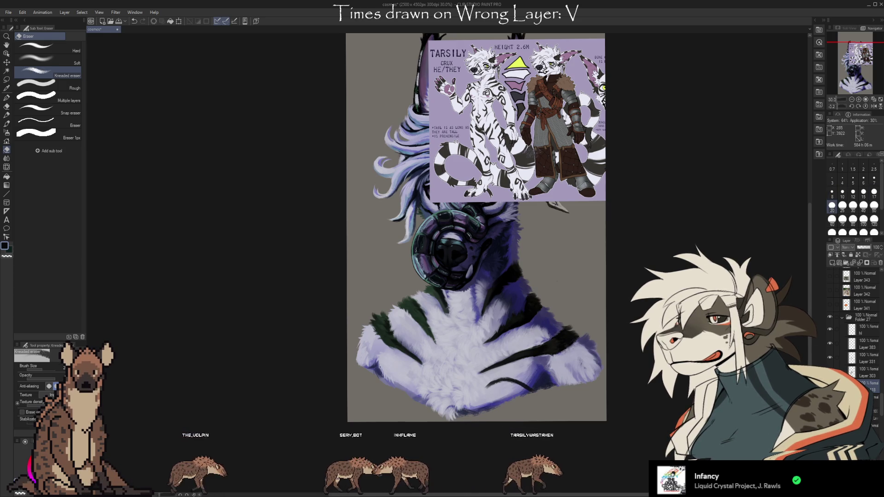
pyautogui.press('b')
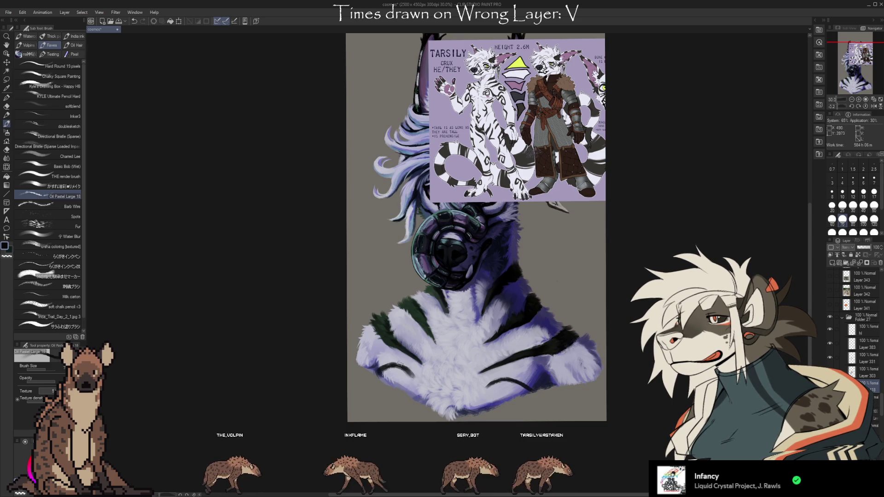
pyautogui.press('e')
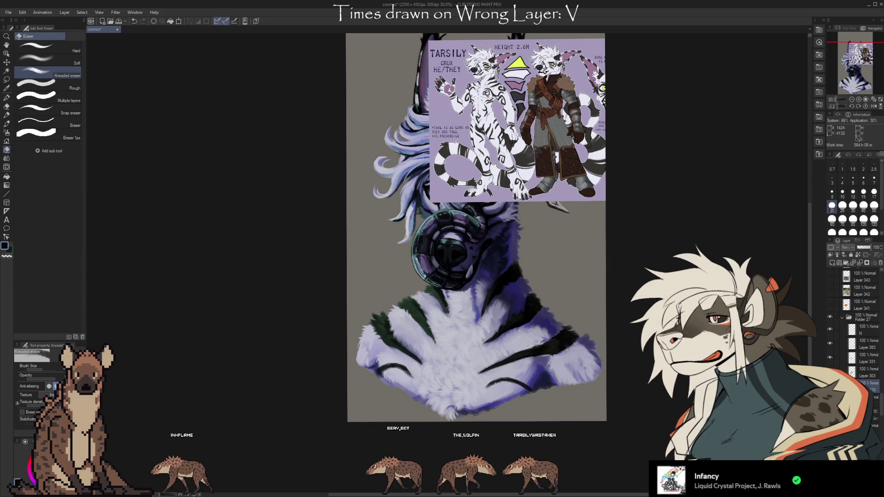
pyautogui.press('b')
pyautogui.moveTo(492, 382); pyautogui.dragTo(495, 387)
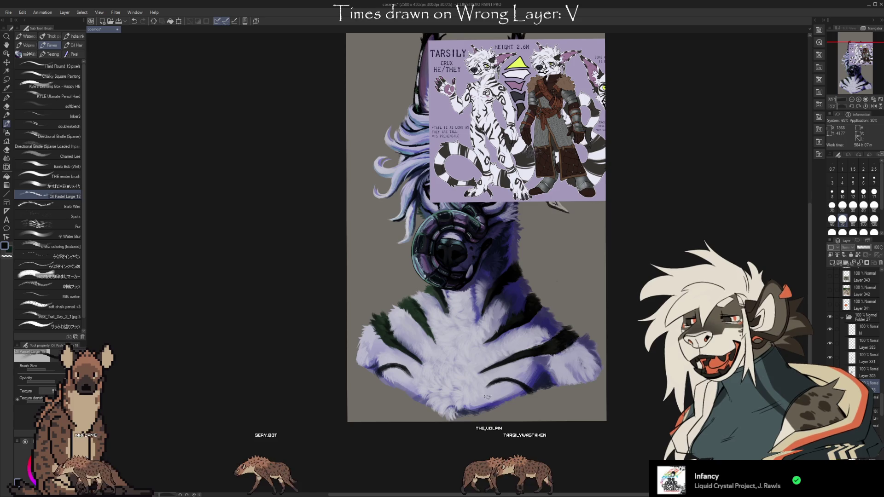
pyautogui.press('e')
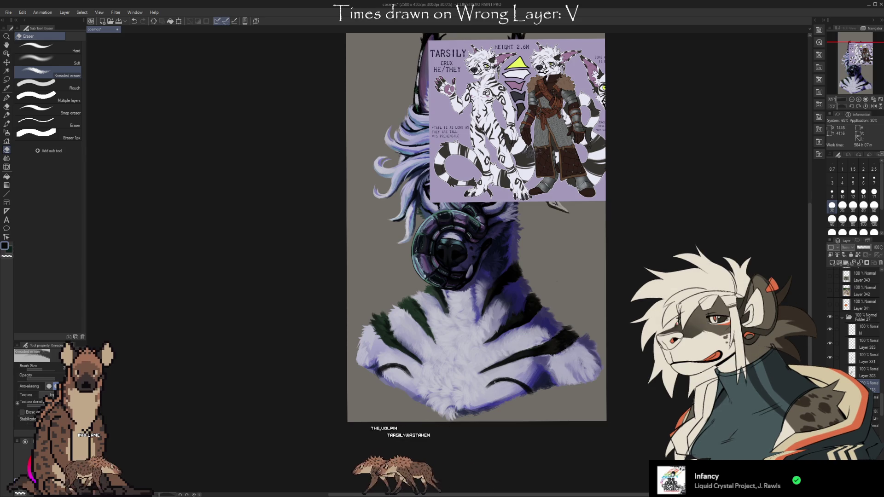
pyautogui.press('b')
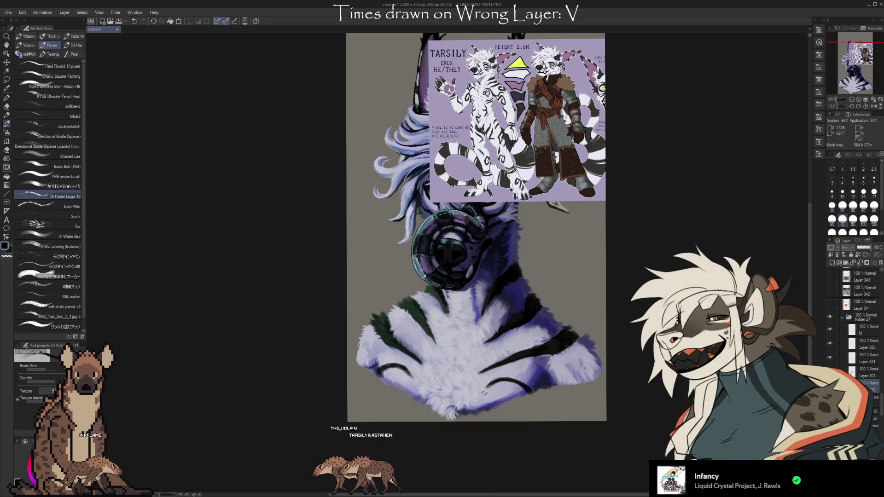
pyautogui.press('e')
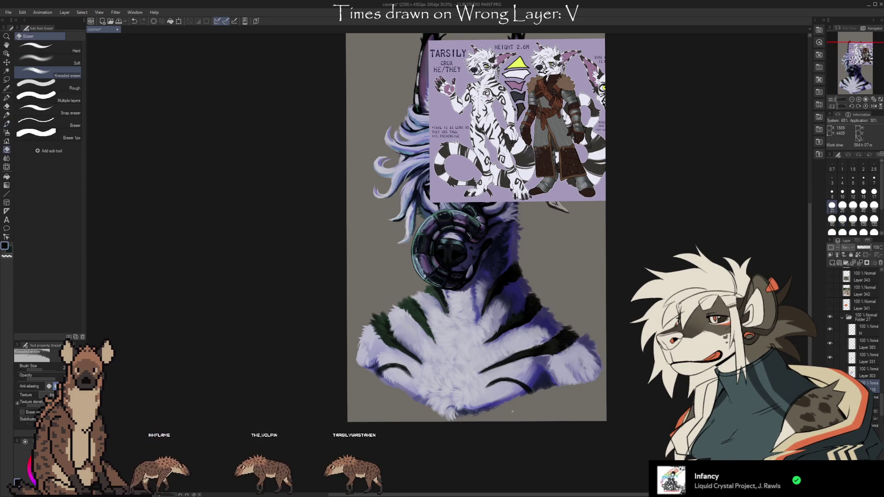
pyautogui.scroll(1, 513, 412)
pyautogui.scroll(-1, 587, 350)
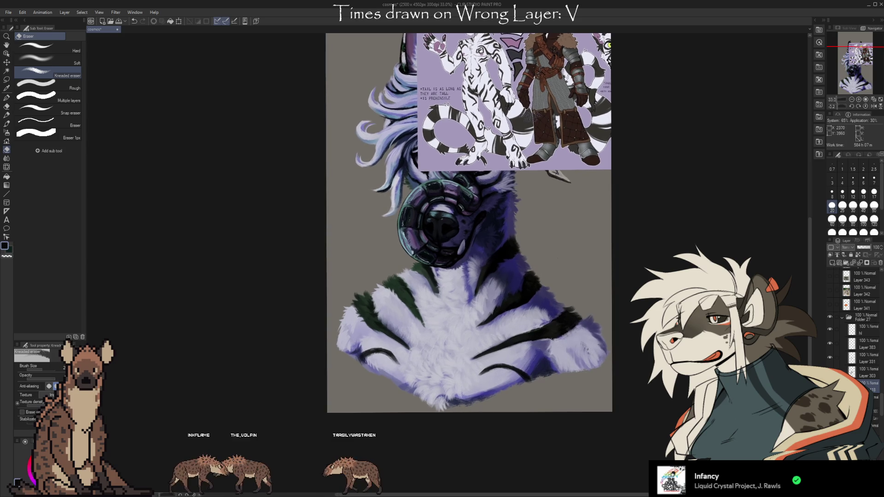
pyautogui.press('b')
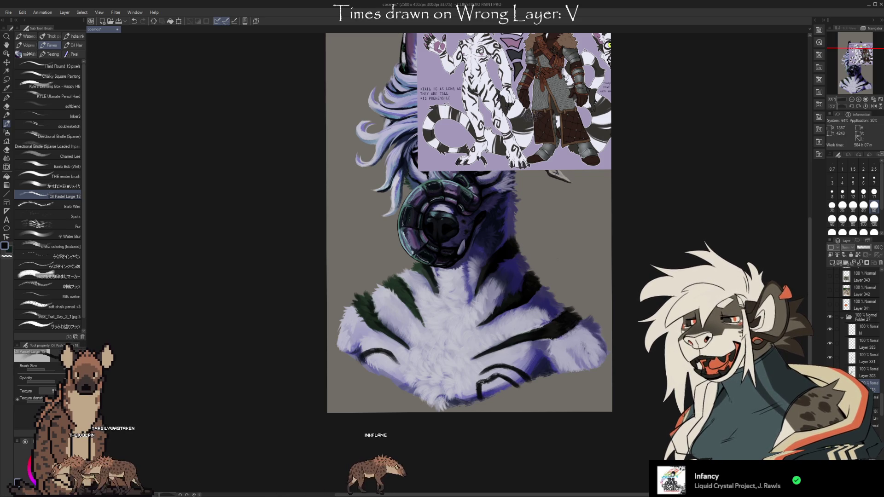
# Step: Bring the whole muzzle and chest into view
pyautogui.scroll(1, 506, 351)
pyautogui.scroll(2, 479, 136)
pyautogui.scroll(2, 478, 136)
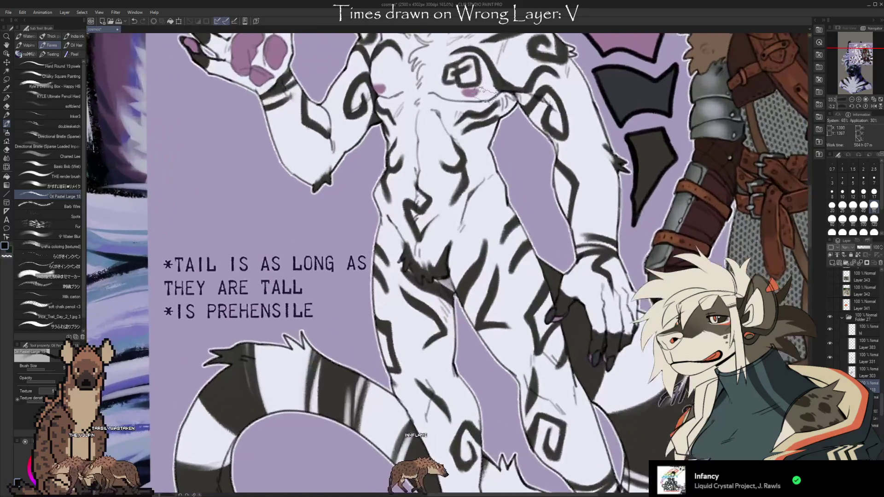
pyautogui.scroll(1, 479, 136)
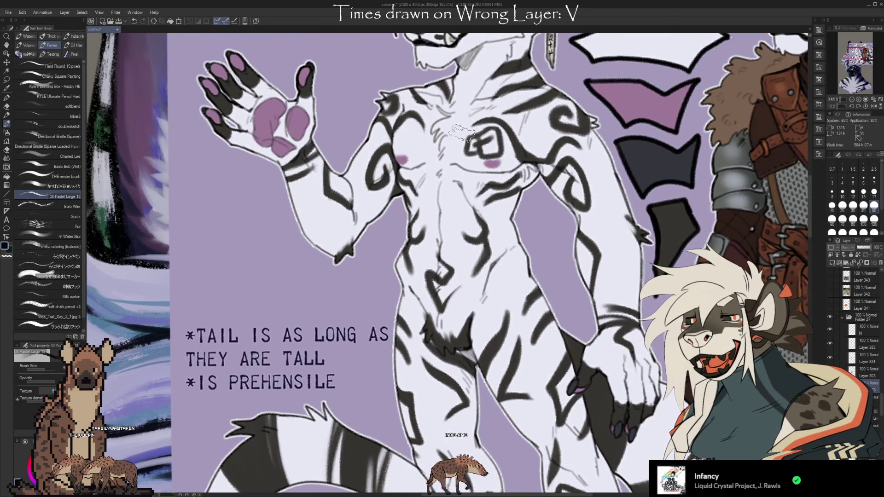
pyautogui.scroll(-1, 479, 129)
pyautogui.scroll(-3, 479, 129)
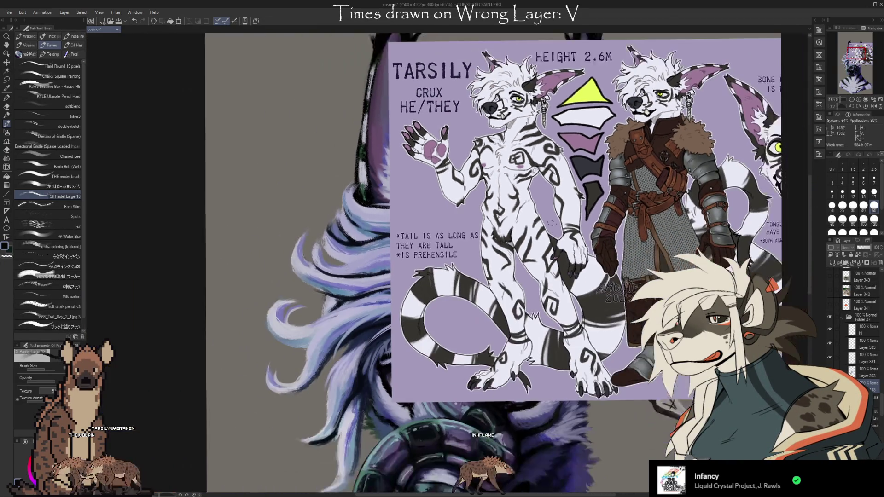
pyautogui.moveTo(648, 389); pyautogui.dragTo(570, 182)
pyautogui.scroll(-2, 570, 277)
pyautogui.moveTo(565, 341); pyautogui.dragTo(560, 328)
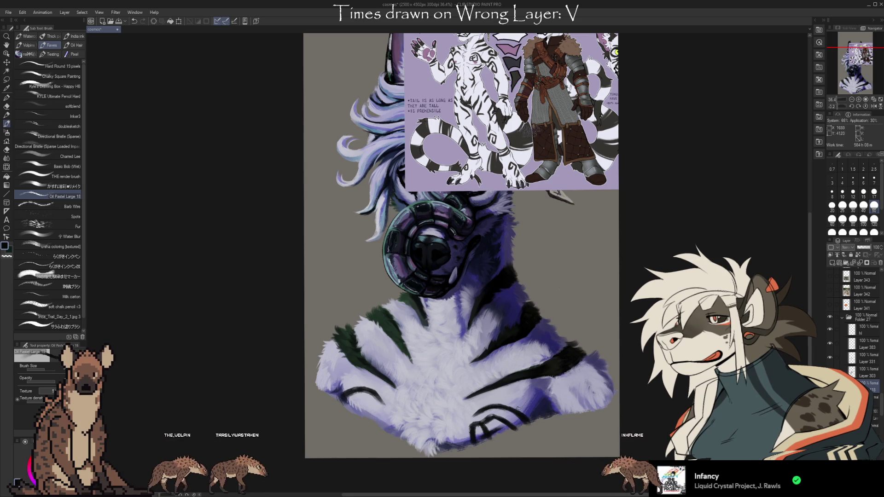
# Step: Touch up the chest, alternating the oil pastel brush and kneaded eraser, ending on the eraser
pyautogui.press('e')
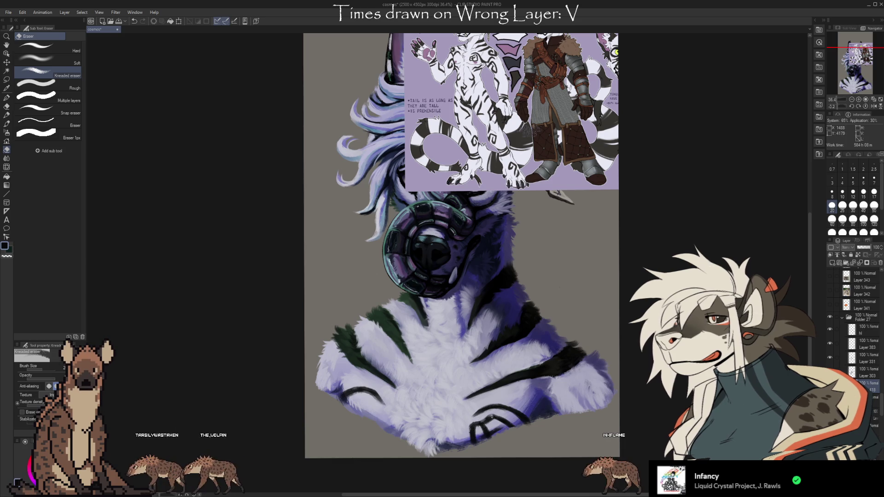
pyautogui.press('b')
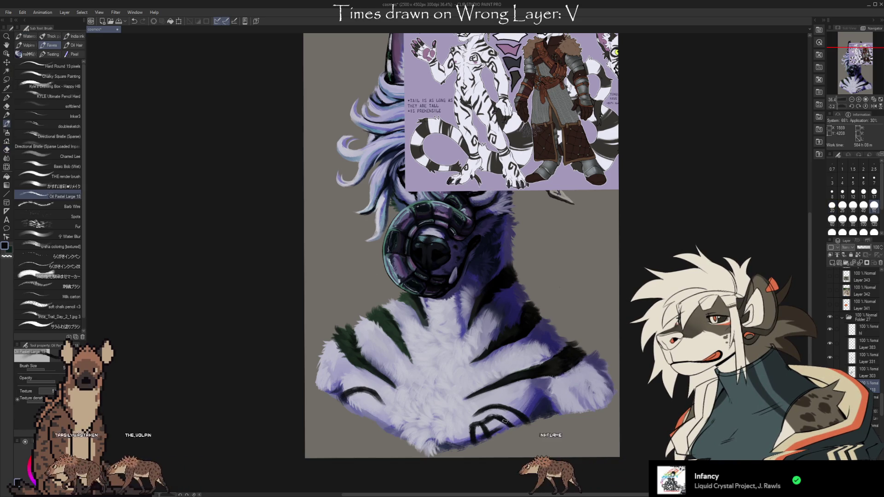
pyautogui.press('e')
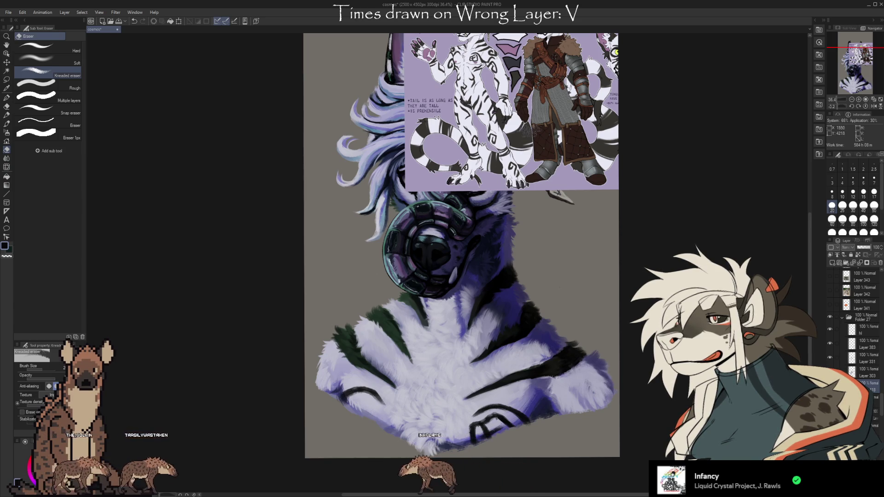
pyautogui.press('b')
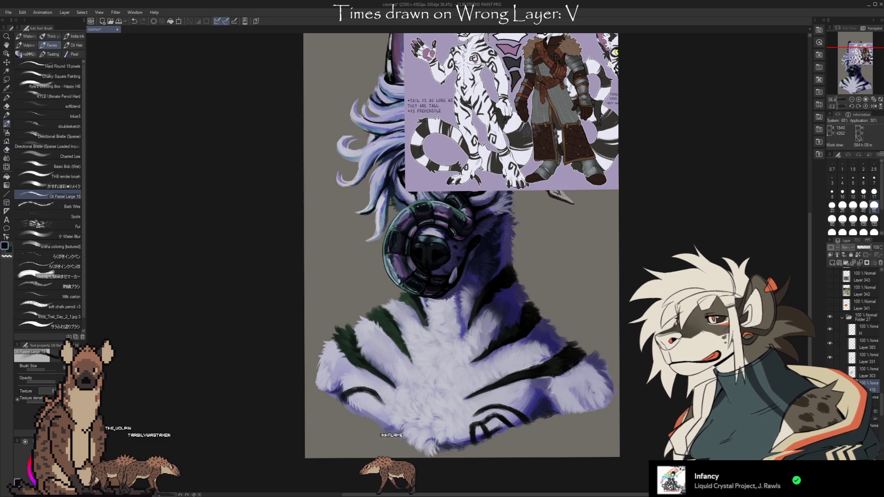
pyautogui.press('e')
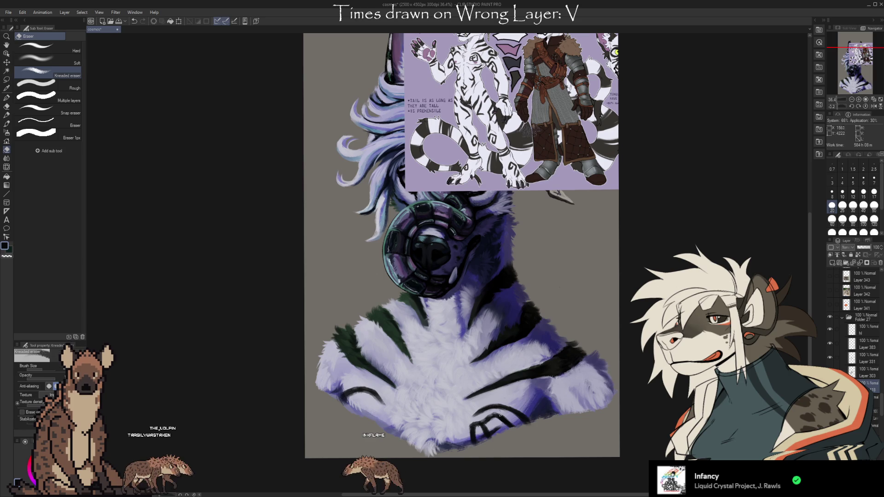
pyautogui.scroll(-5, 861, 346)
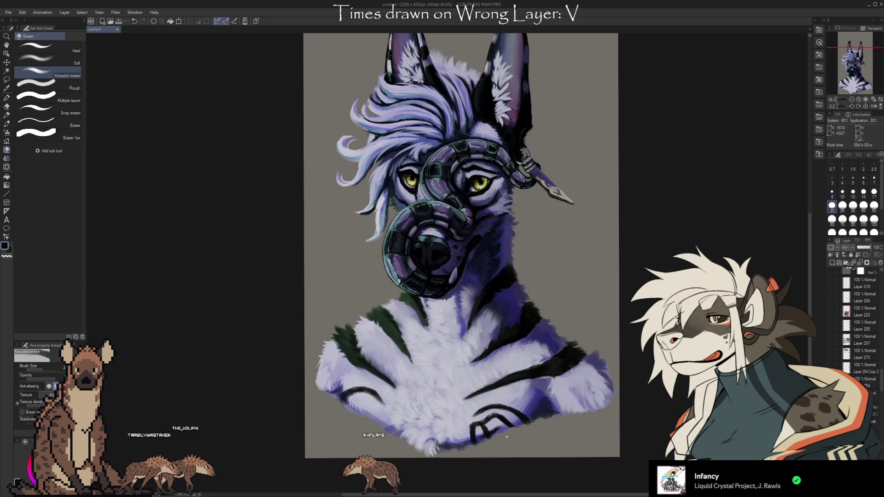
# Step: Zoom into the chest fur with the oil pastel brush and undo then redo the last white fur stroke
pyautogui.scroll(3, 506, 436)
pyautogui.moveTo(527, 443); pyautogui.dragTo(566, 405)
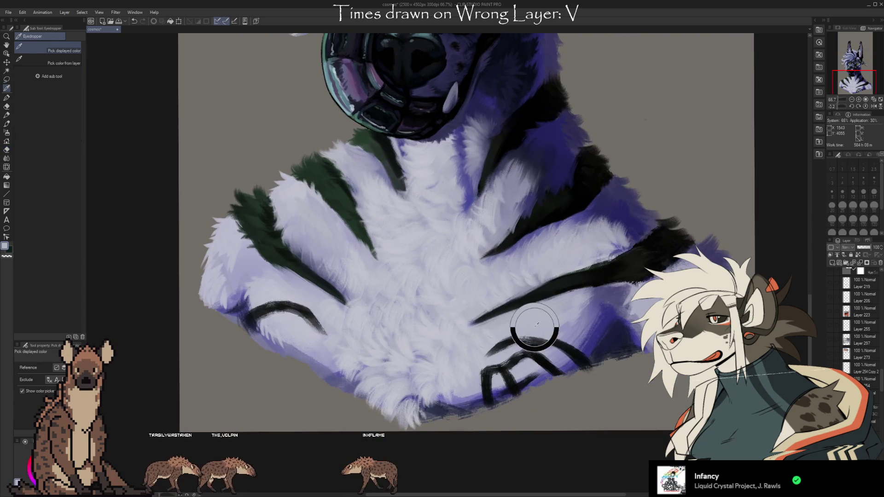
pyautogui.press('b')
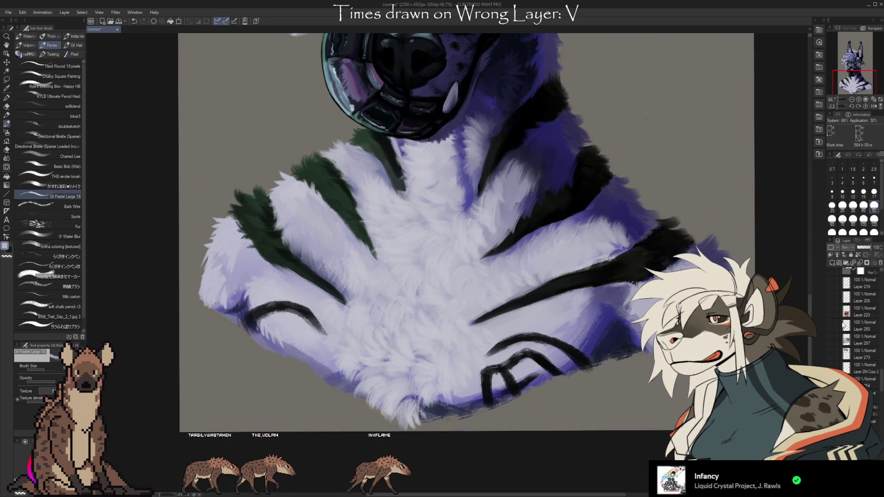
pyautogui.scroll(5, 861, 322)
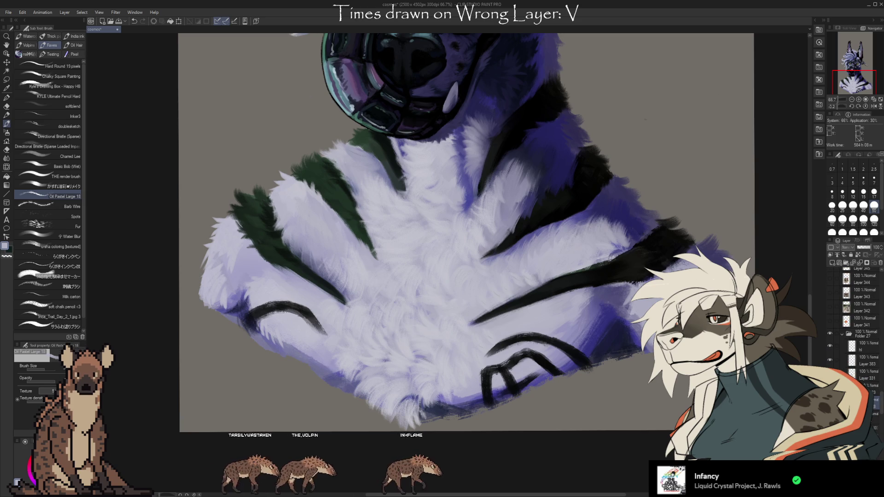
pyautogui.hotkey('ctrl', 'z')
pyautogui.hotkey('ctrl', 'y')
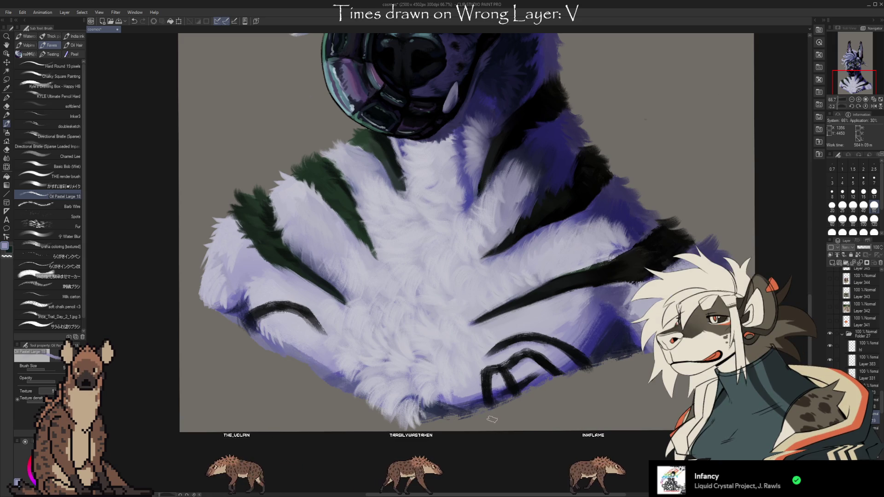
# Step: Browse the Layer palette and zoom out so the reference sheet shows above the hyena
pyautogui.scroll(-5, 883, 402)
pyautogui.moveTo(883, 402)
pyautogui.mouseDown()
pyautogui.moveTo(880, 358)
pyautogui.moveTo(877, 407)
pyautogui.moveTo(847, 364)
pyautogui.mouseUp()
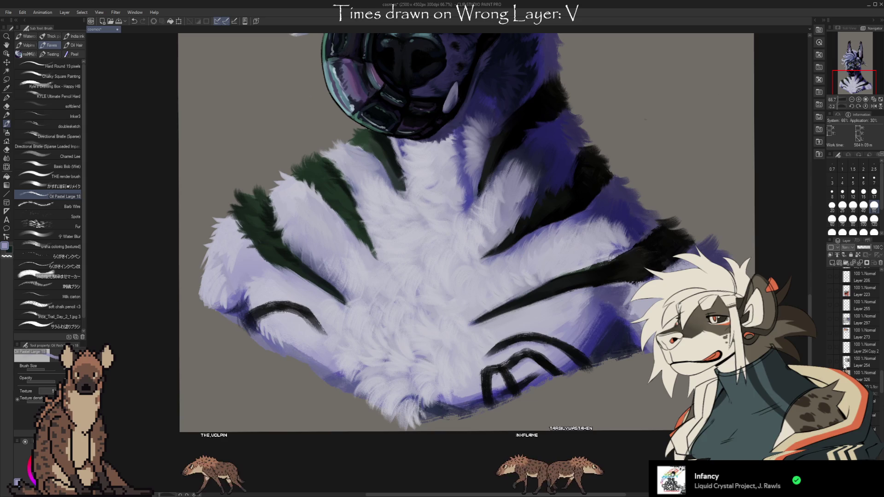
pyautogui.scroll(3, 882, 388)
pyautogui.scroll(3, 882, 388)
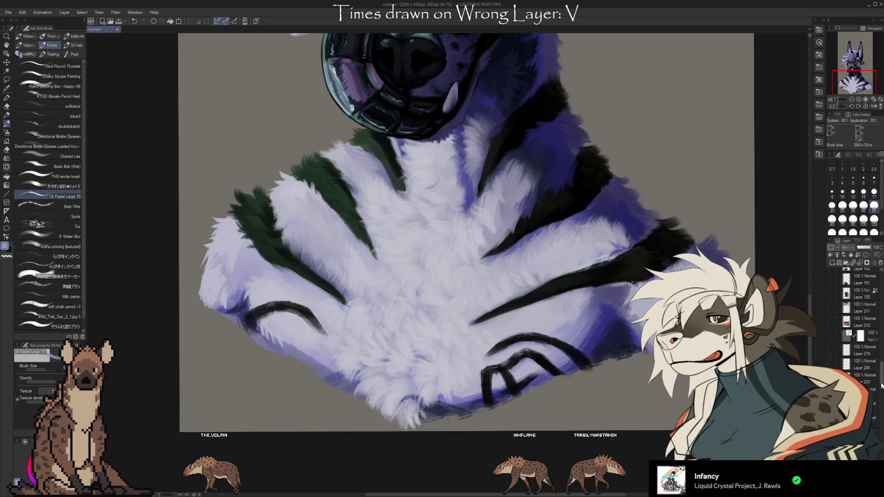
pyautogui.scroll(-5, 883, 386)
pyautogui.scroll(1, 881, 395)
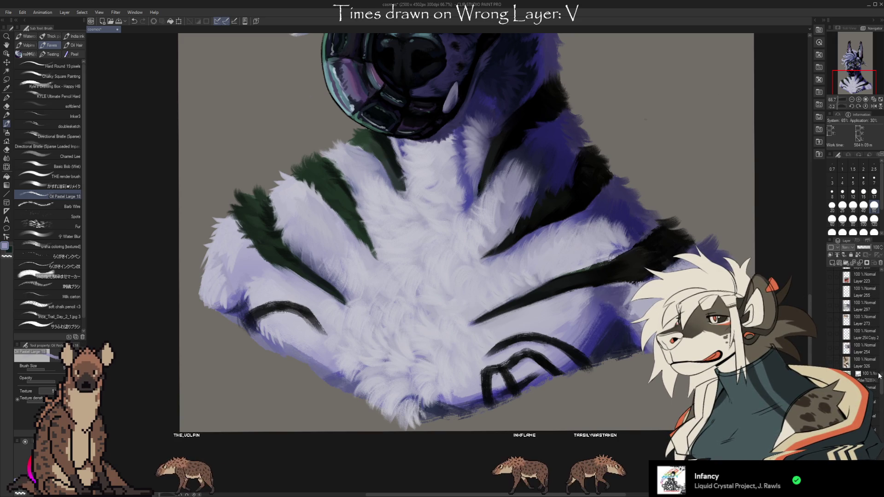
pyautogui.scroll(2, 882, 389)
pyautogui.scroll(2, 882, 390)
pyautogui.scroll(1, 881, 390)
pyautogui.scroll(-1, 881, 378)
pyautogui.scroll(-1, 881, 380)
pyautogui.scroll(-1, 881, 381)
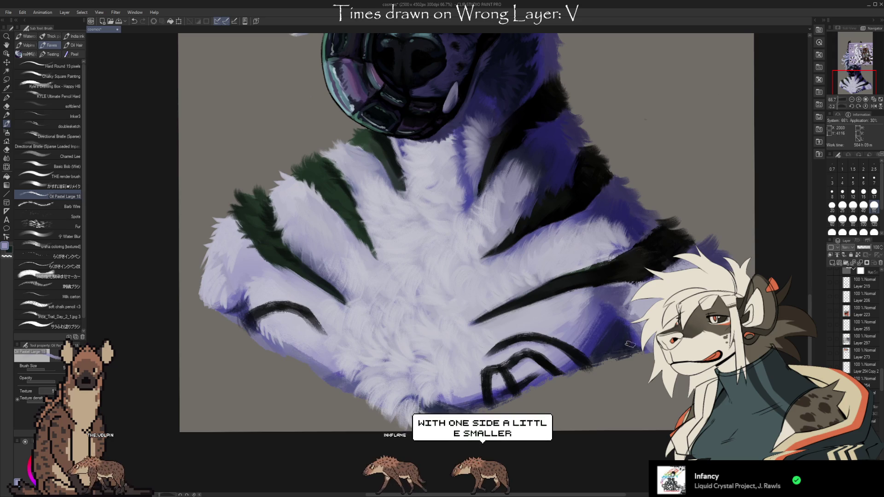
pyautogui.scroll(-1, 630, 344)
pyautogui.scroll(-1, 626, 304)
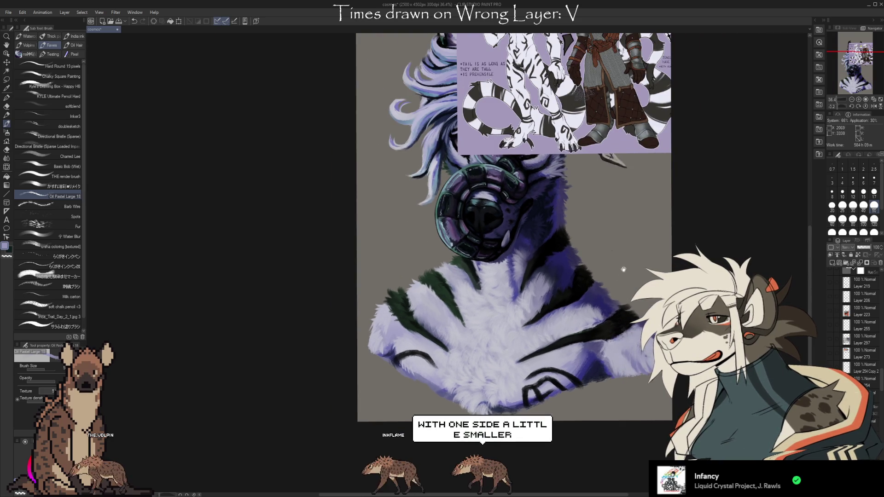
# Step: Zoom in on the reference sheet, shrink the brush and undo a stray purple stroke
pyautogui.moveTo(623, 269); pyautogui.dragTo(599, 363)
pyautogui.scroll(2, 488, 125)
pyautogui.scroll(2, 493, 110)
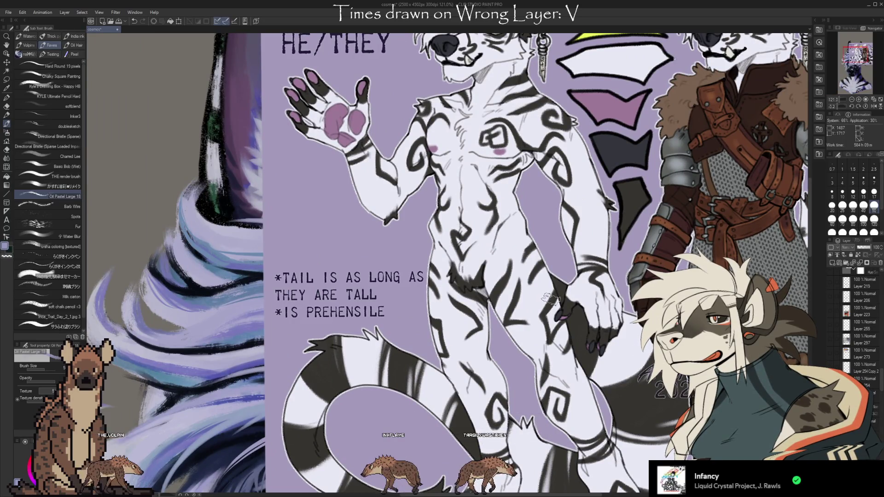
pyautogui.hscroll(-3, 531, 294)
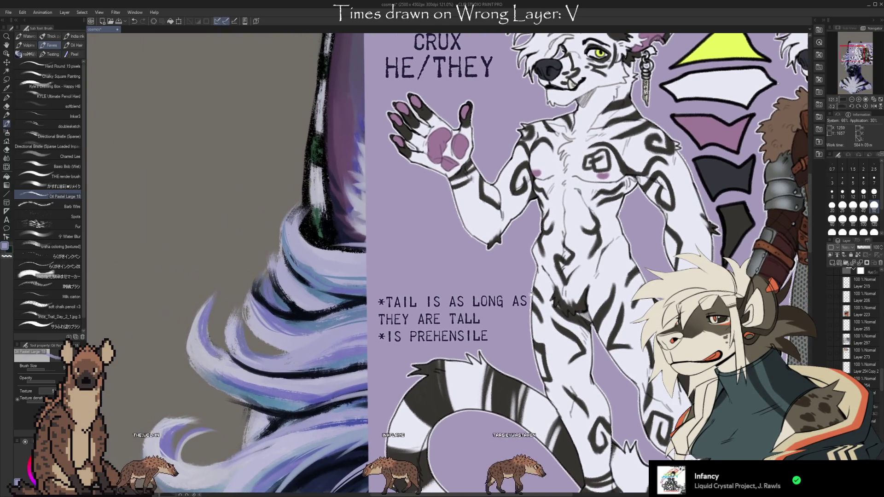
pyautogui.press('[')
pyautogui.press('[')
pyautogui.press('[')
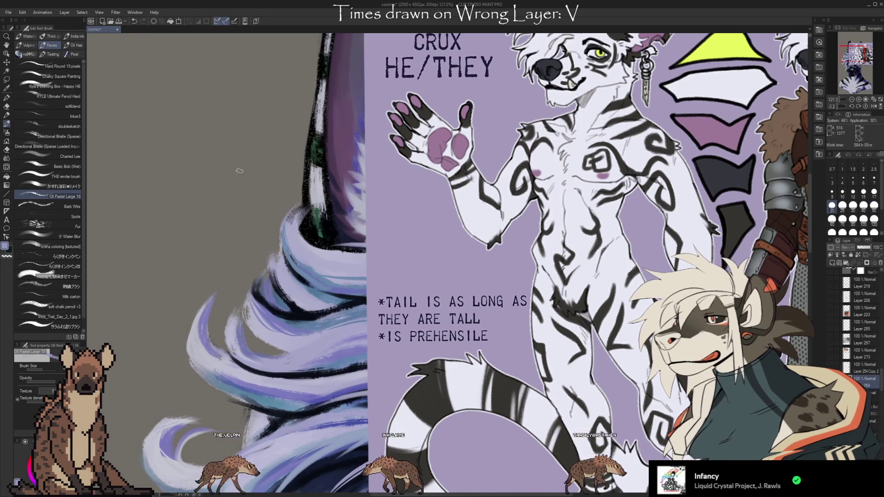
pyautogui.hotkey('ctrl', 'z')
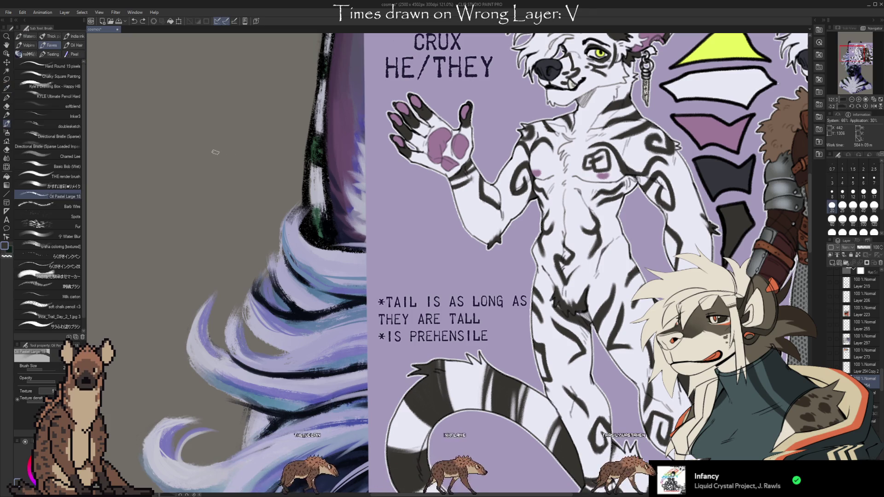
# Step: Sketch the rune's hooked curve, lower-left curve and diagonal line on the gray background
pyautogui.moveTo(242, 141); pyautogui.dragTo(254, 178)
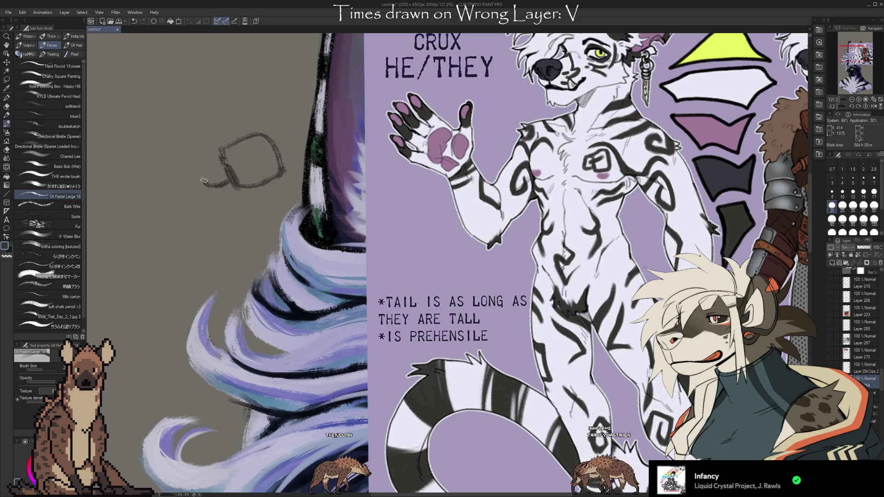
pyautogui.moveTo(225, 187); pyautogui.dragTo(200, 168)
pyautogui.hotkey('ctrl', 'z')
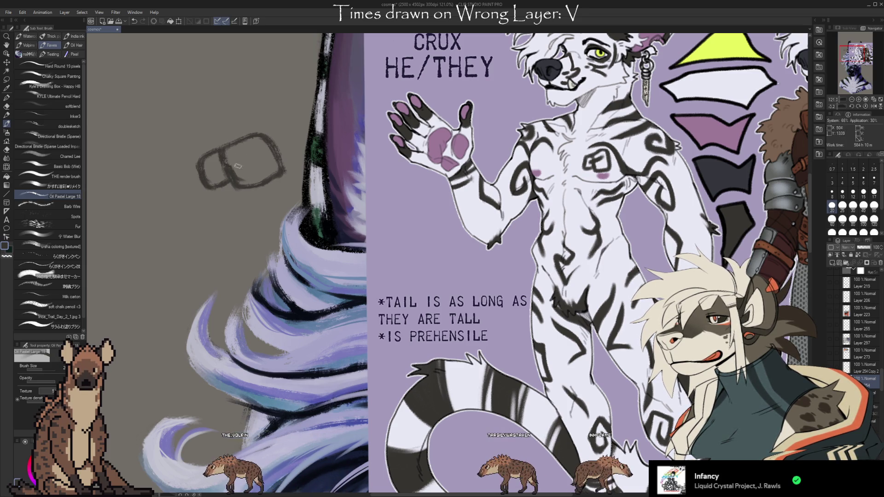
pyautogui.moveTo(220, 169); pyautogui.dragTo(255, 147)
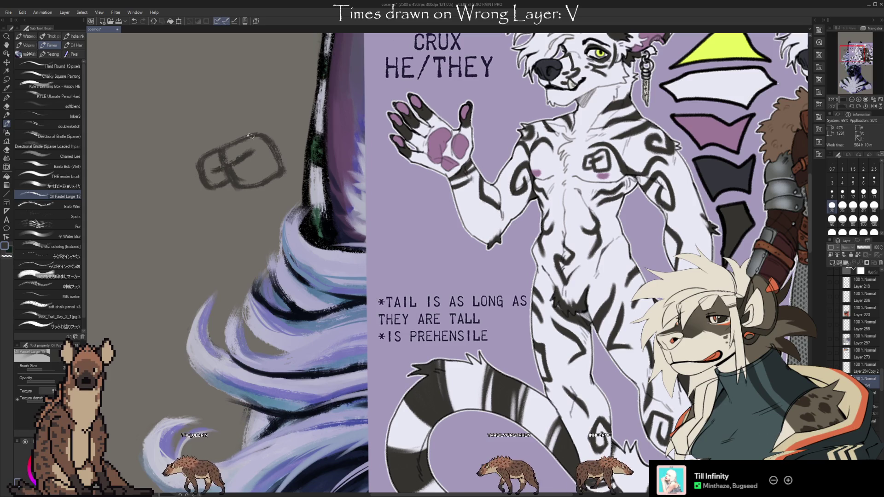
# Step: Erase the top edge of the rune's right loop and recentre the view on the sketch
pyautogui.press('e')
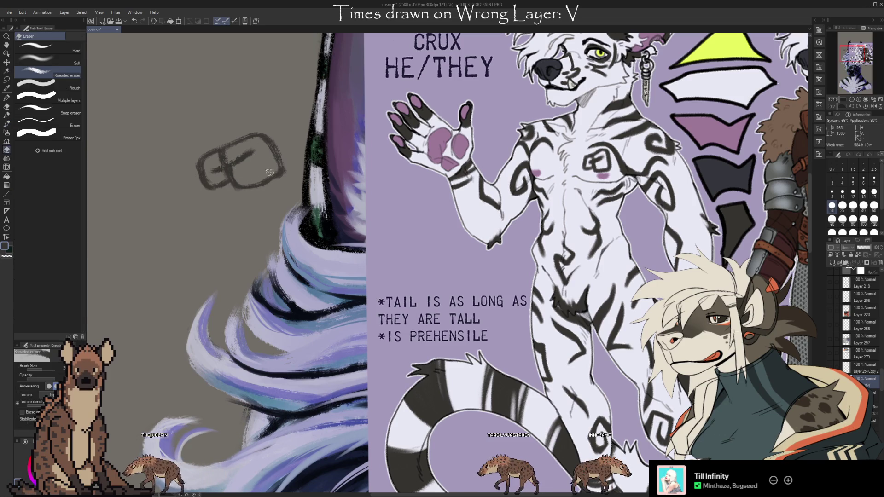
pyautogui.press('b')
pyautogui.press('e')
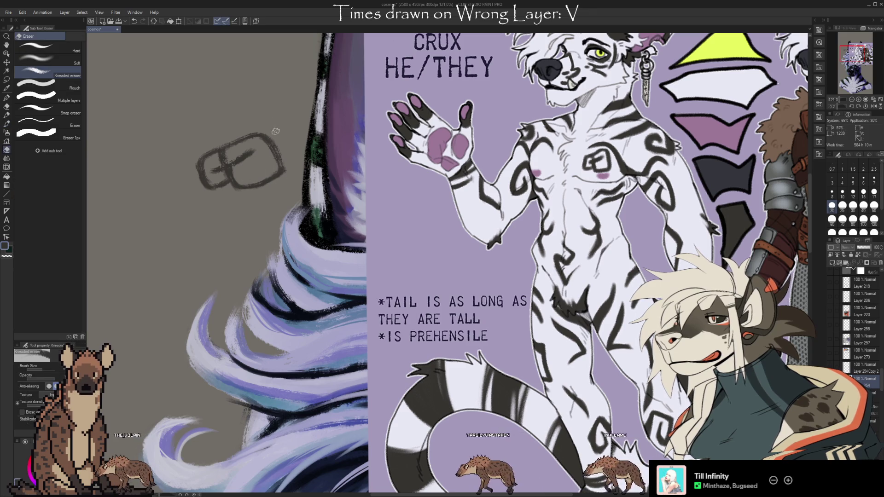
pyautogui.press('b')
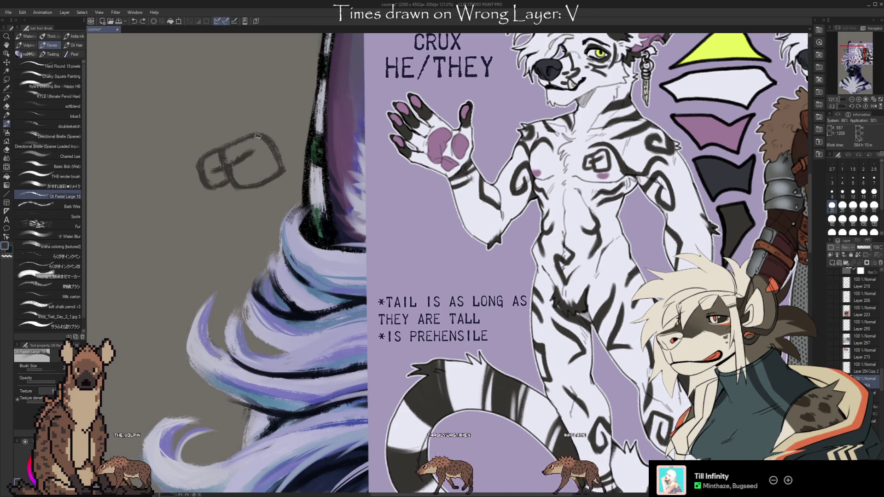
pyautogui.press('e')
pyautogui.moveTo(255, 142); pyautogui.dragTo(232, 140)
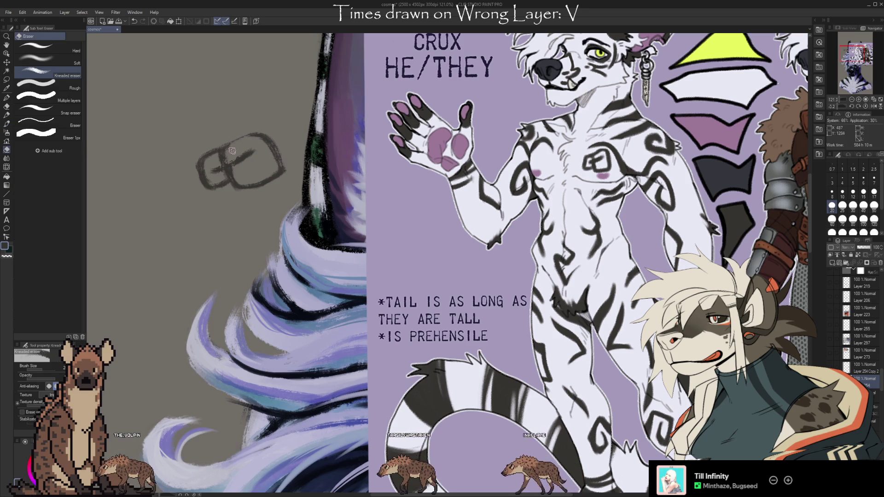
pyautogui.press('b')
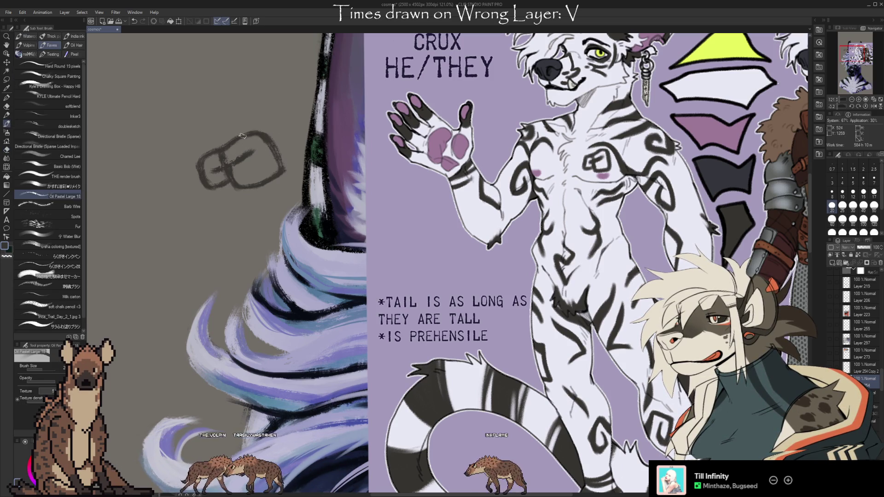
pyautogui.moveTo(399, 303); pyautogui.dragTo(482, 313)
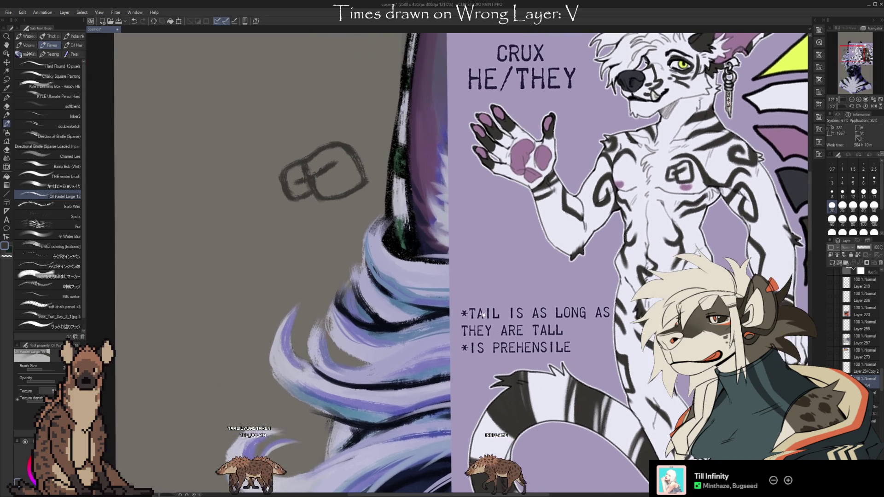